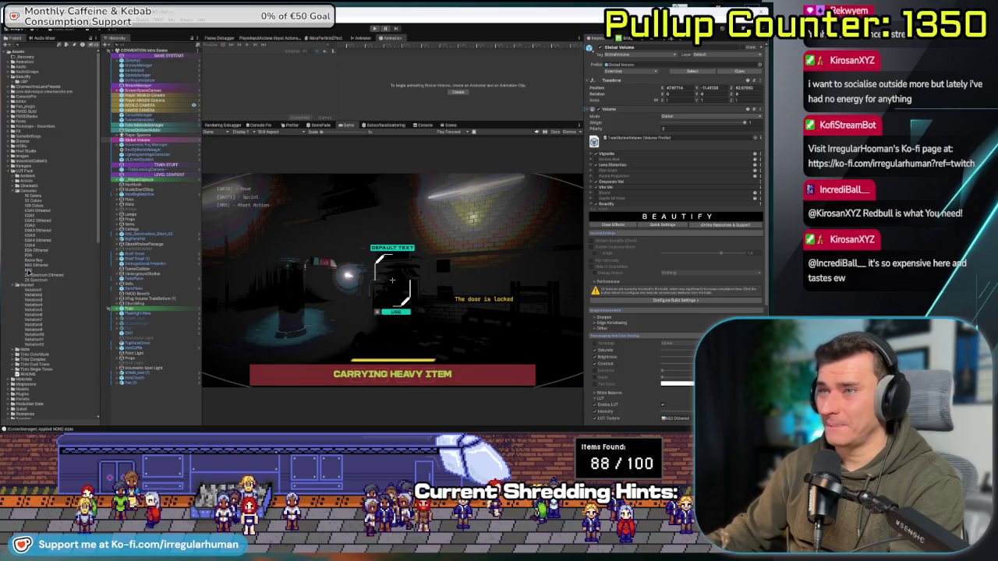
Apply the Game Boy LUT to Beautify's LUT Texture, then playtest and pick up the heavy item.
scroll(678, 311, down, 3)
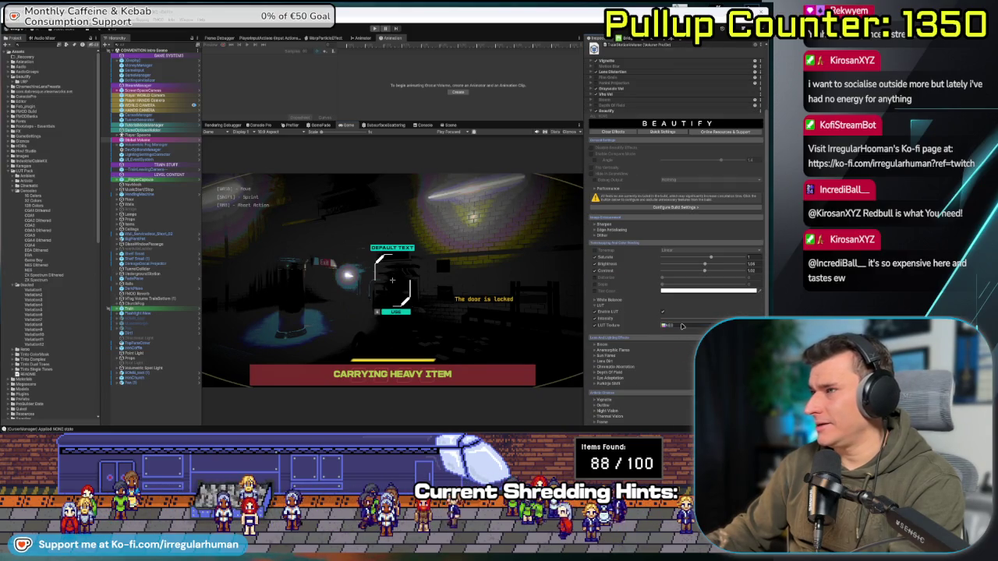
drag(678, 325, 681, 325)
click(395, 28)
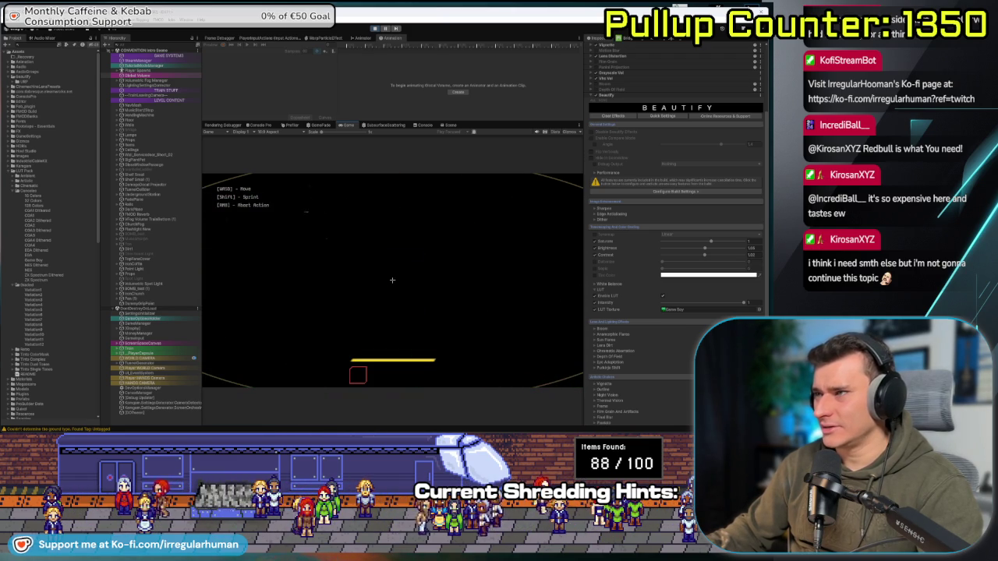
click(392, 280)
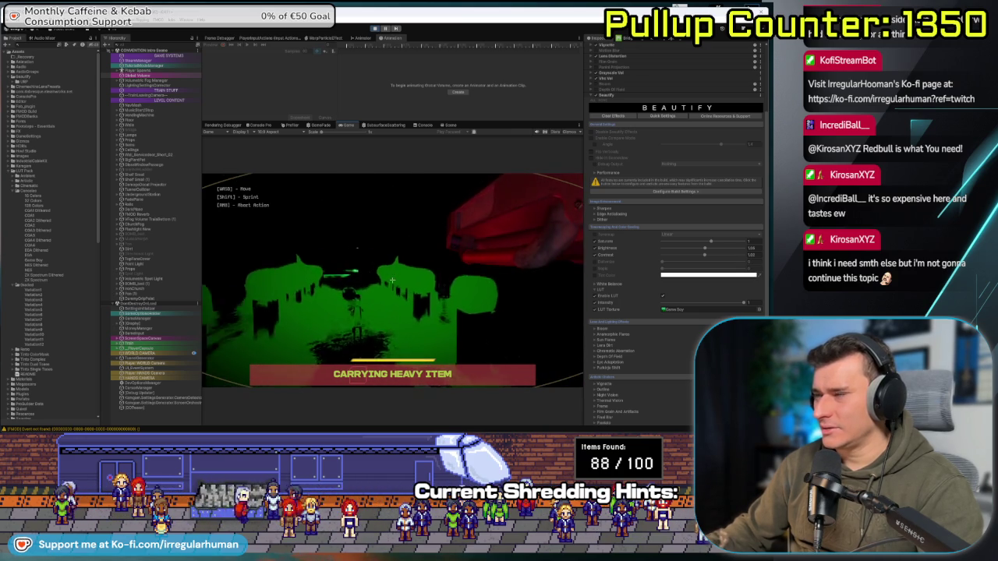
Pause and resume the game, then switch the Project panel from the Consoles to the Cinematic LUT folder.
key(Escape)
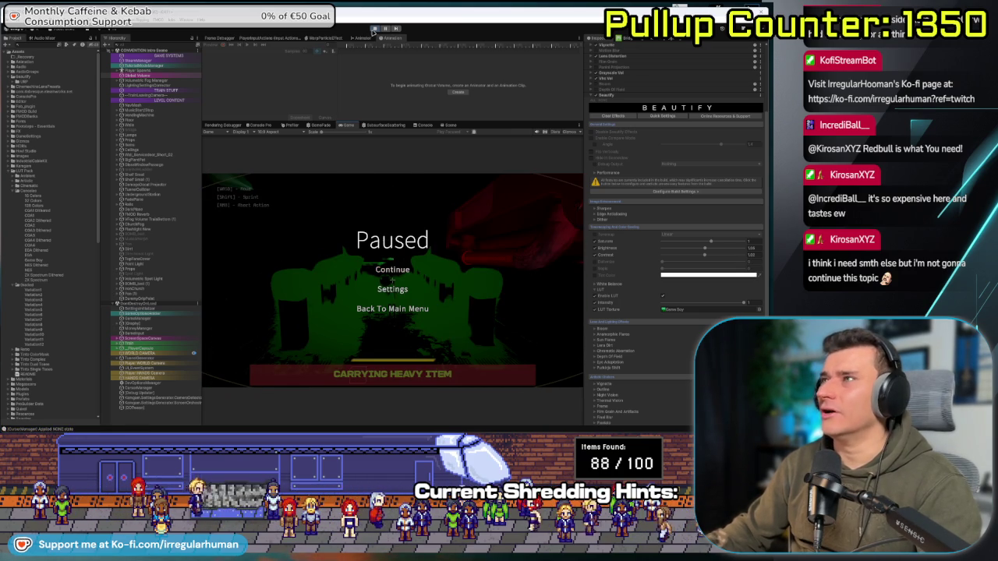
key(Escape)
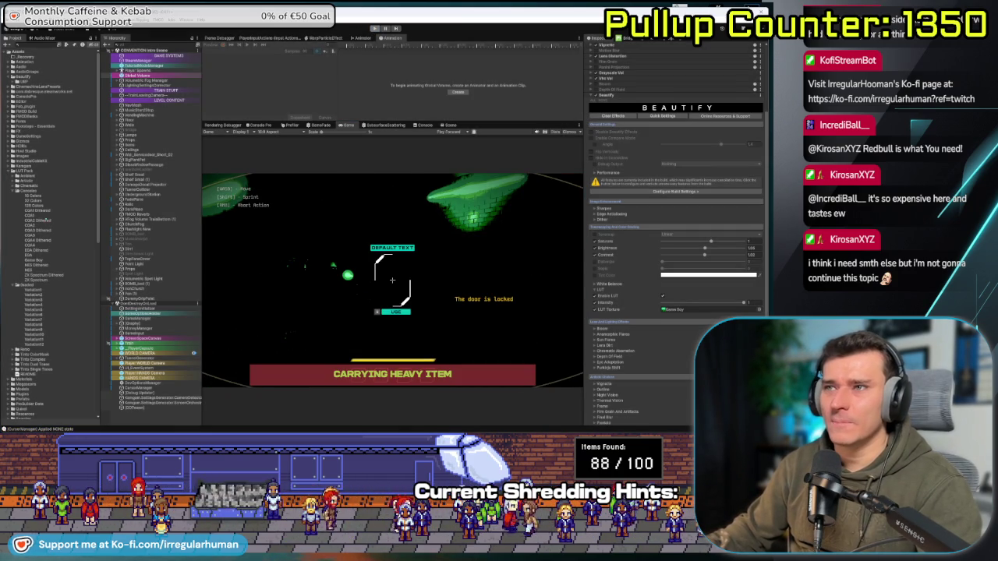
click(13, 191)
click(13, 186)
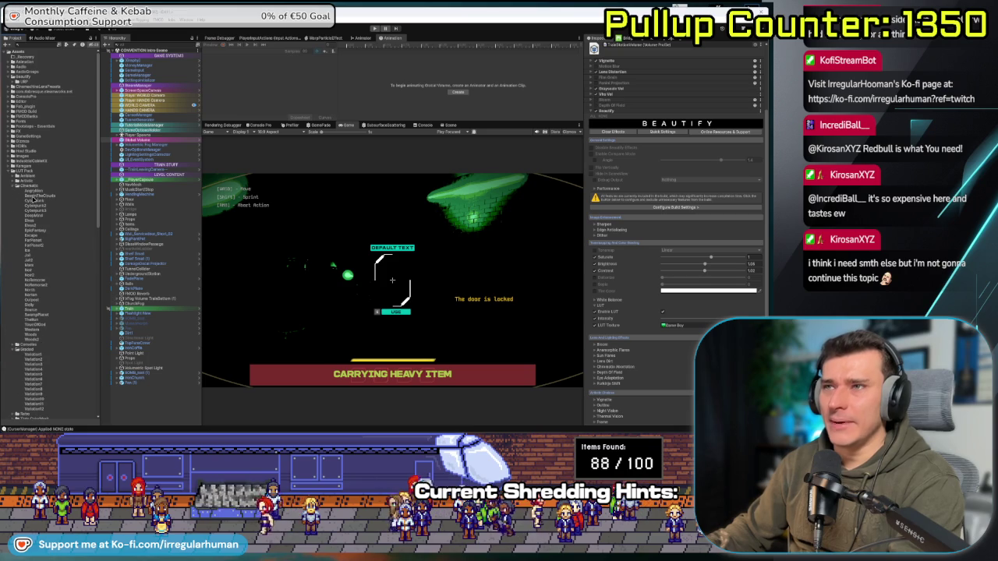
Try the AngryMan, BeyondTheClouds, Cyberpunk3 and DeepMist LUTs in turn, ending on EpicFantasy.
drag(33, 191, 683, 328)
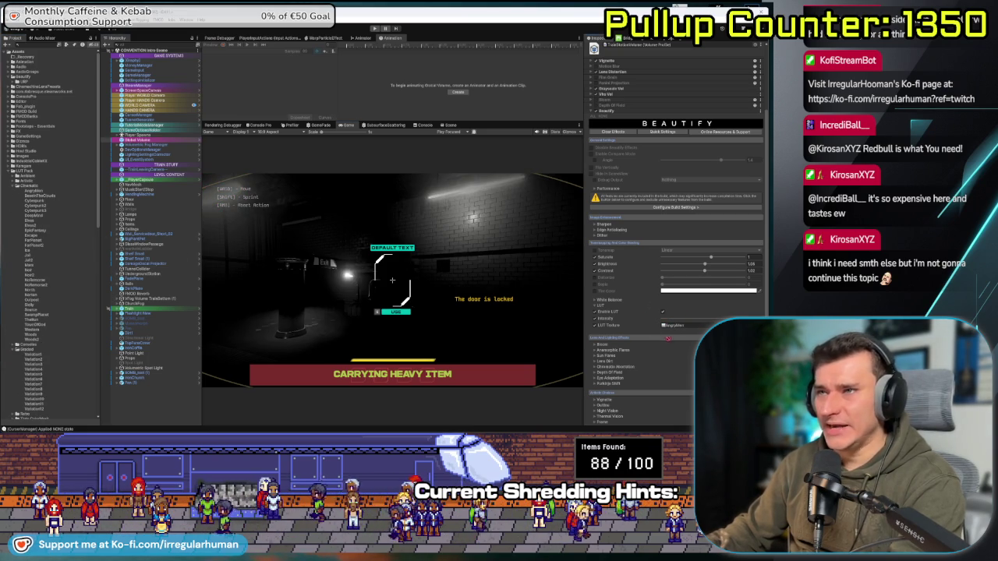
drag(33, 196, 683, 325)
drag(33, 202, 680, 325)
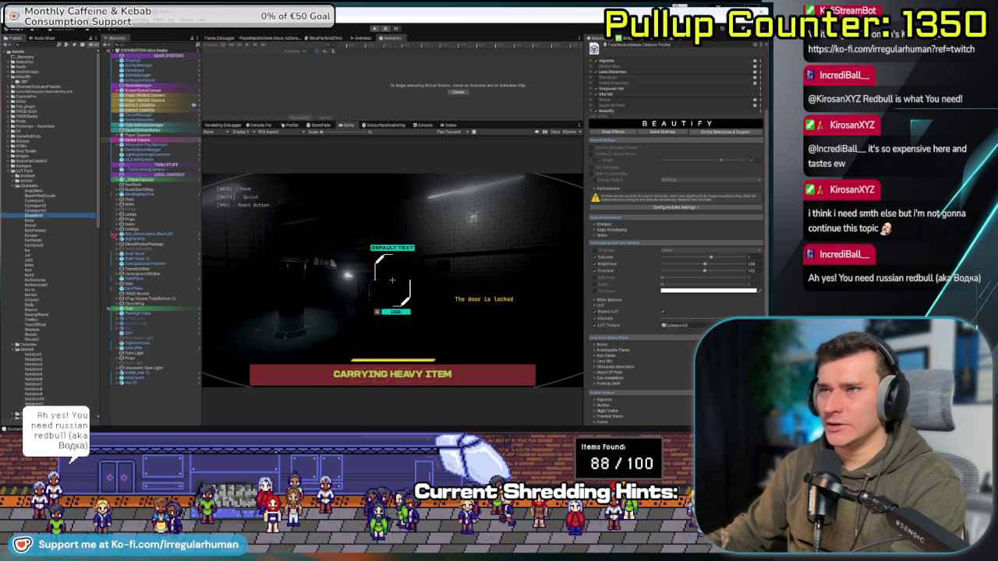
drag(23, 215, 675, 325)
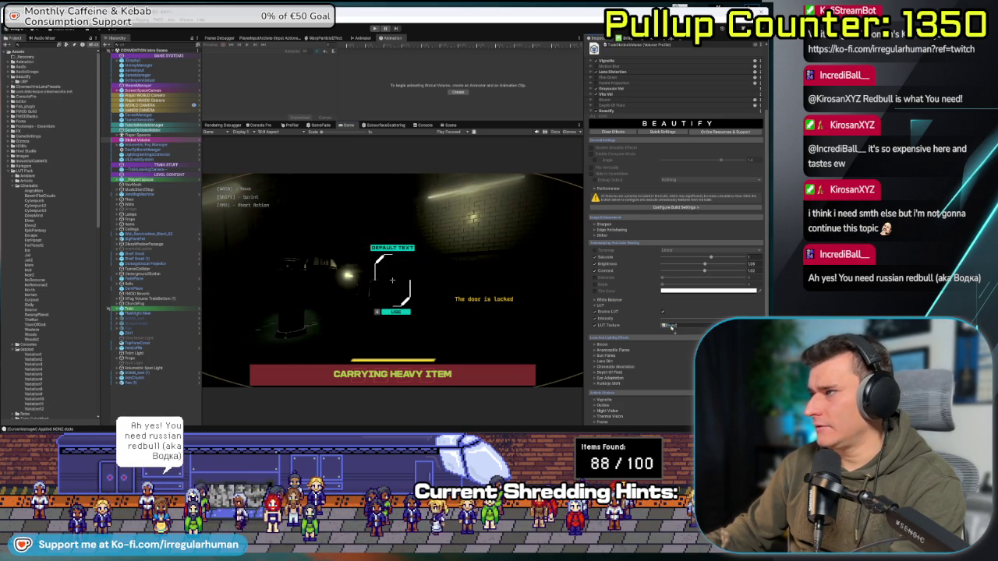
mouse_move(29, 223)
mouse_down()
mouse_move(686, 305)
mouse_move(684, 326)
mouse_up()
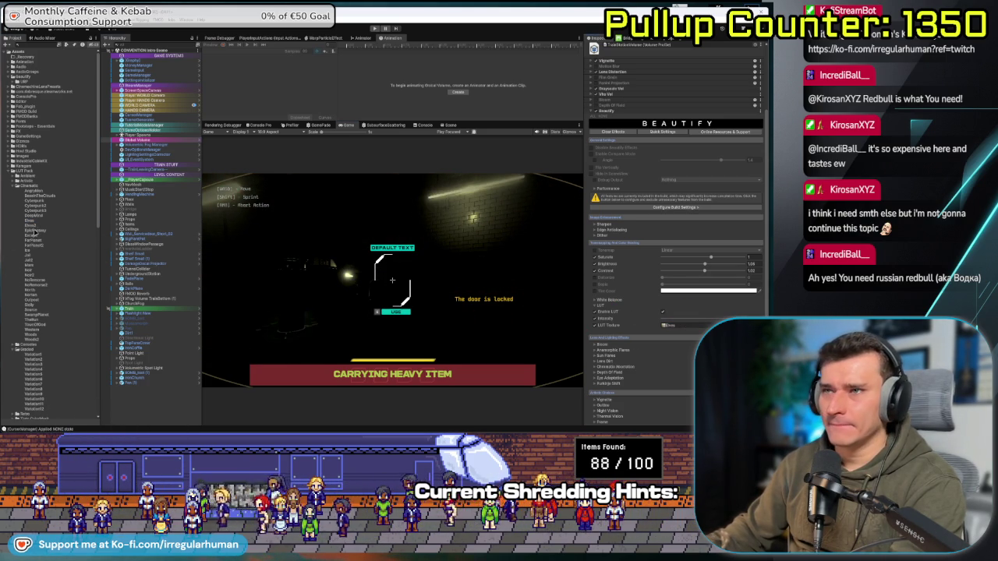
drag(691, 328, 690, 327)
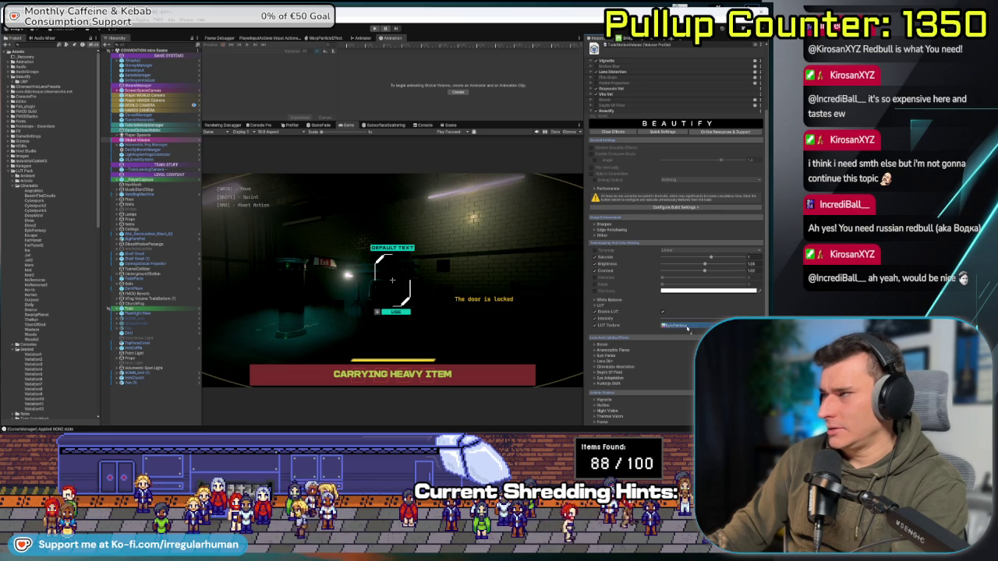
Try the Escape, Forest and following Cinematic LUTs, including warmer, darker and blue-tinted looks.
drag(28, 238, 687, 328)
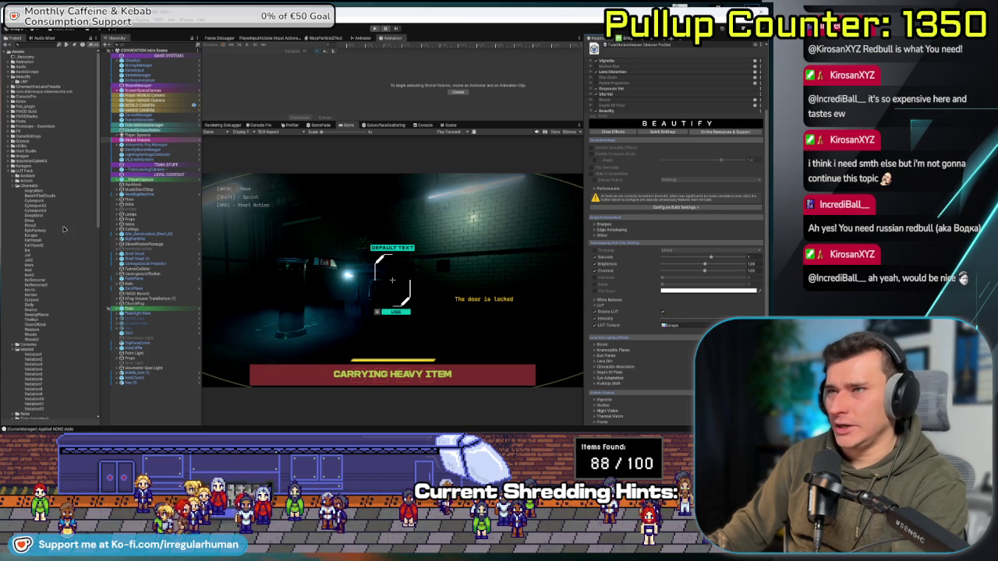
drag(35, 243, 682, 321)
drag(36, 244, 686, 326)
mouse_move(55, 251)
mouse_down()
mouse_move(700, 329)
mouse_move(681, 323)
mouse_up()
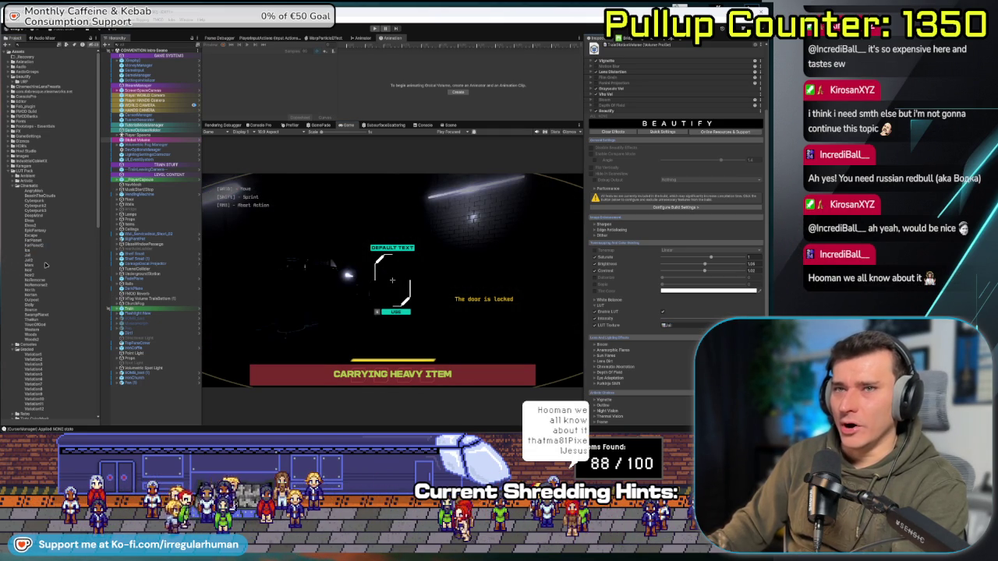
drag(631, 346, 670, 324)
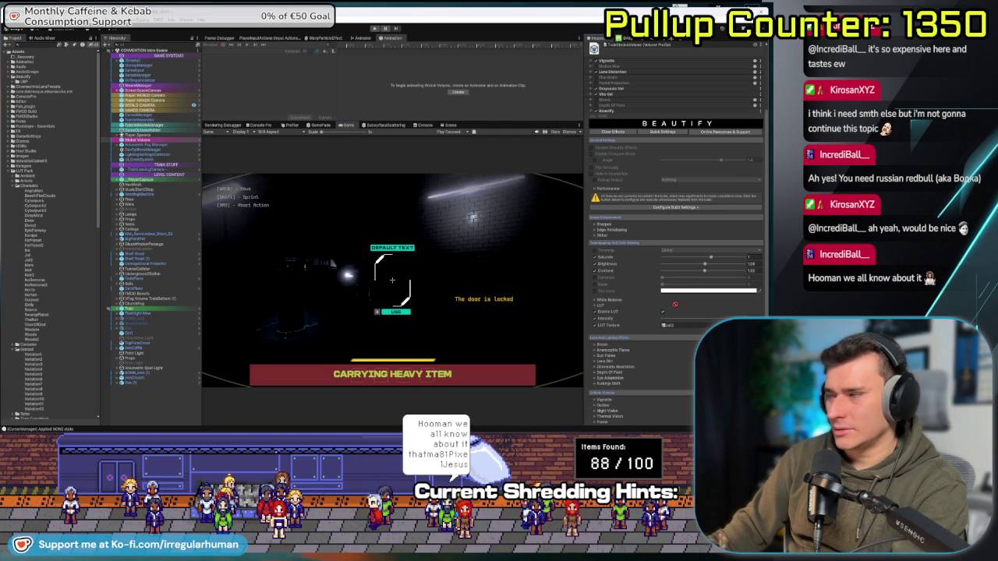
drag(679, 328, 679, 327)
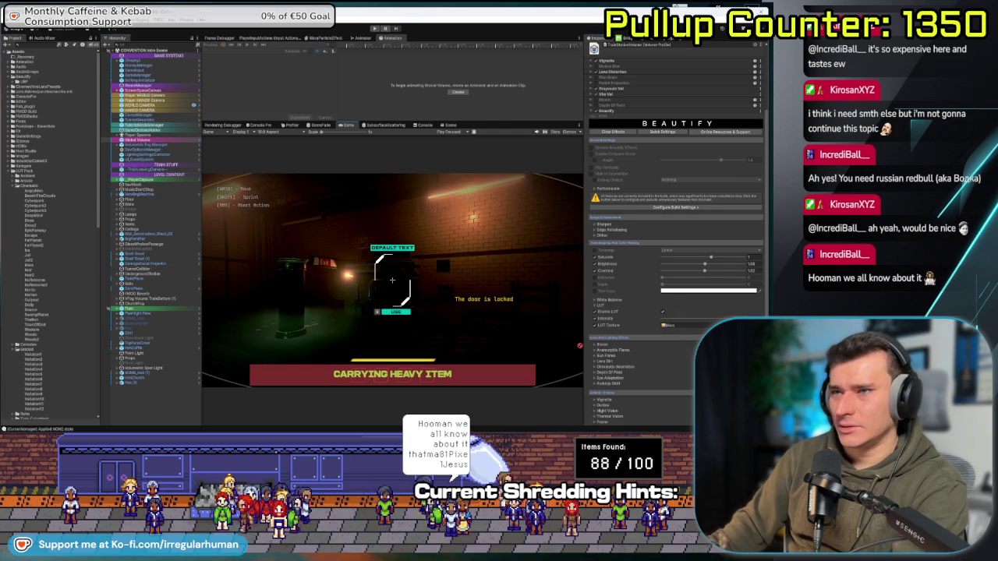
drag(680, 333, 669, 325)
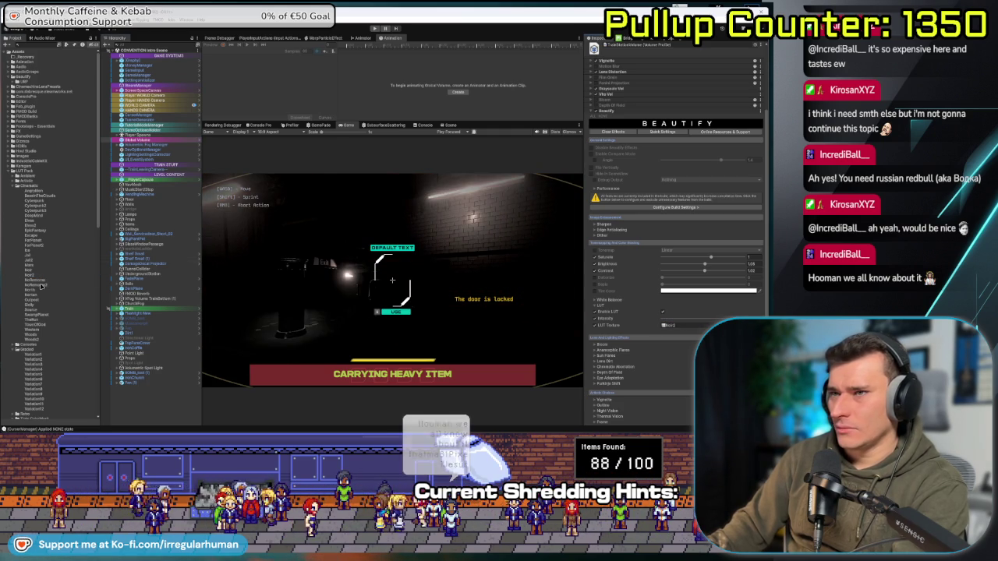
drag(43, 284, 701, 325)
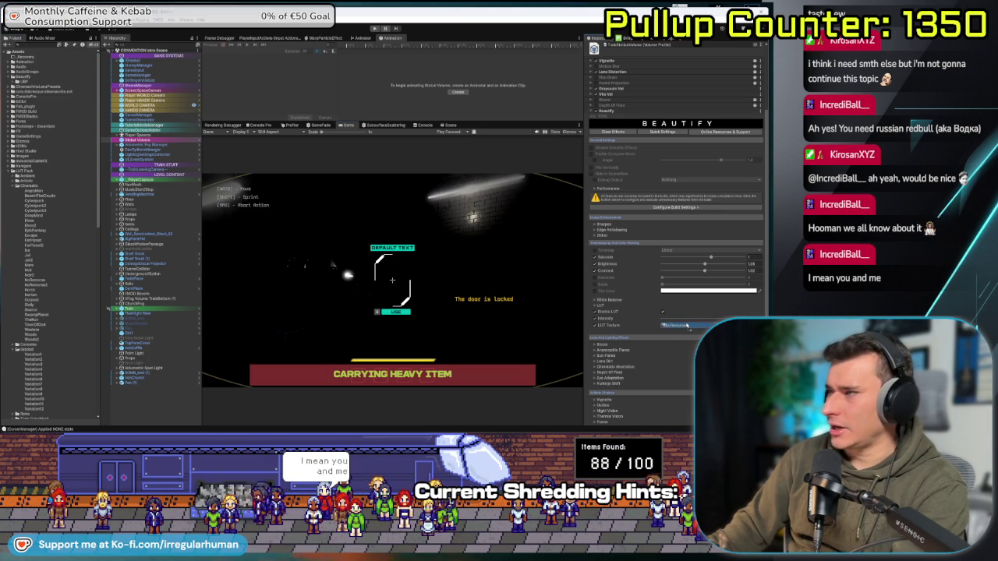
drag(686, 325, 686, 325)
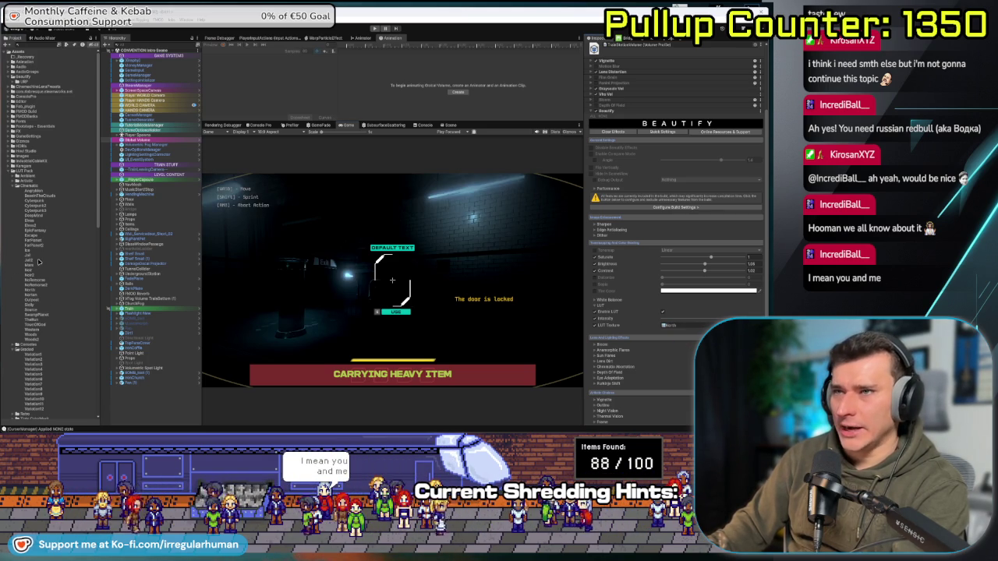
Try the remaining green, grey and darker Cinematic LUTs, settling on a Moody one, and collapse the folder.
drag(29, 297, 695, 325)
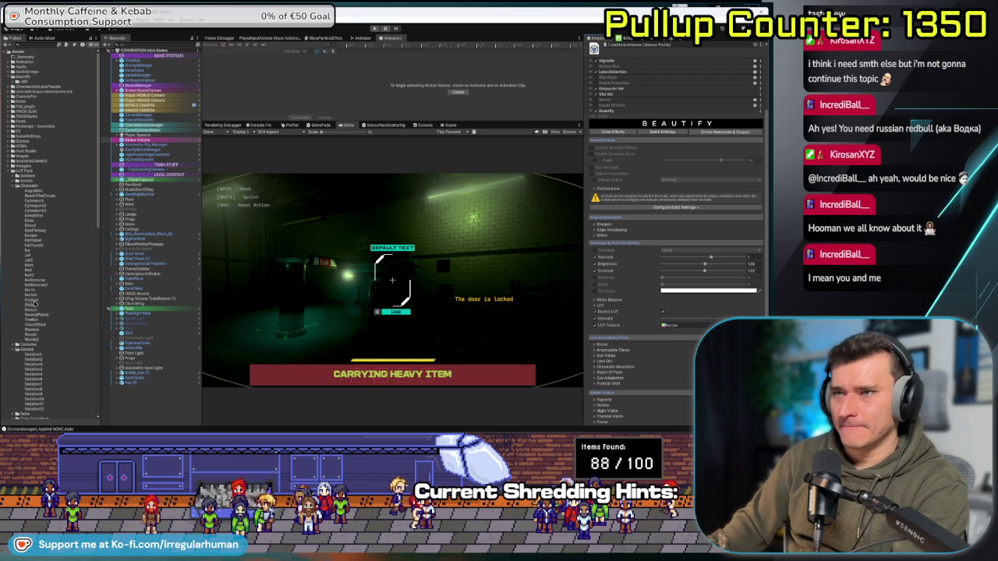
drag(689, 328, 689, 326)
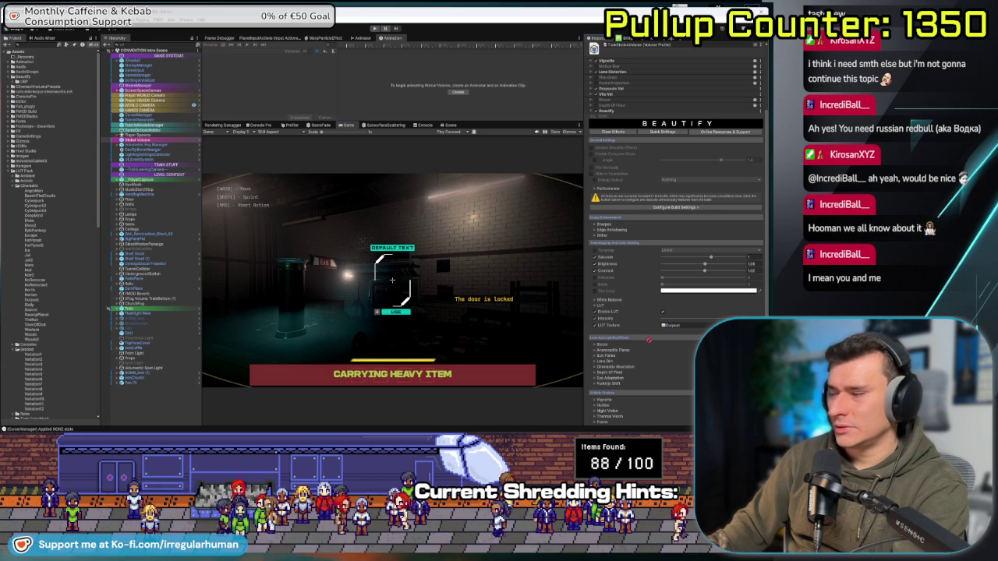
drag(679, 330, 680, 328)
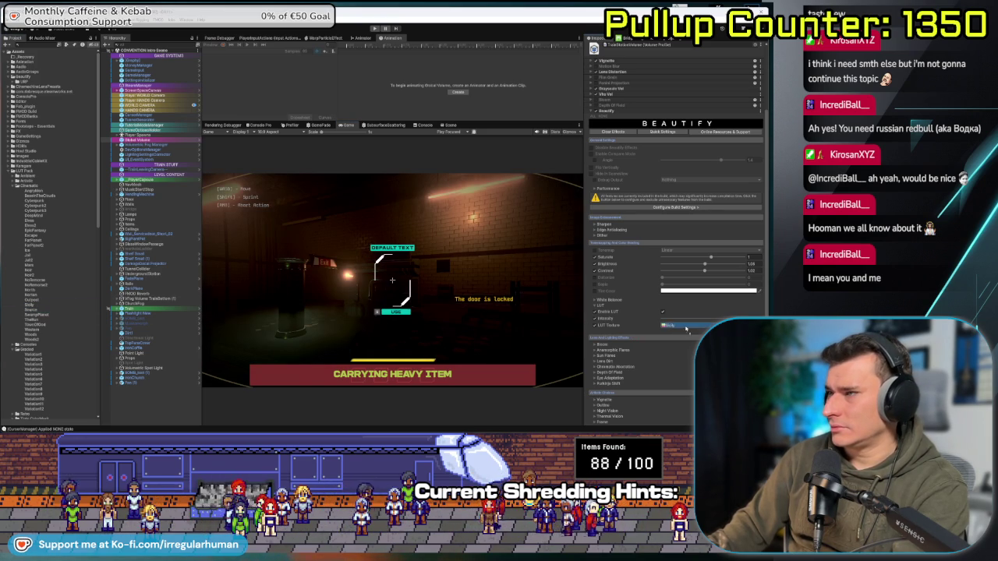
drag(686, 328, 684, 328)
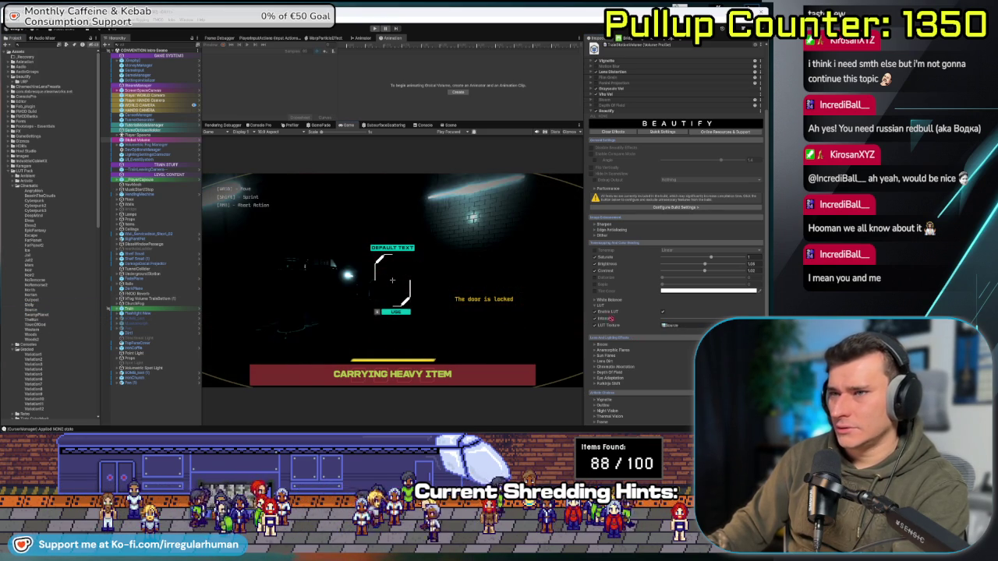
drag(700, 330, 686, 328)
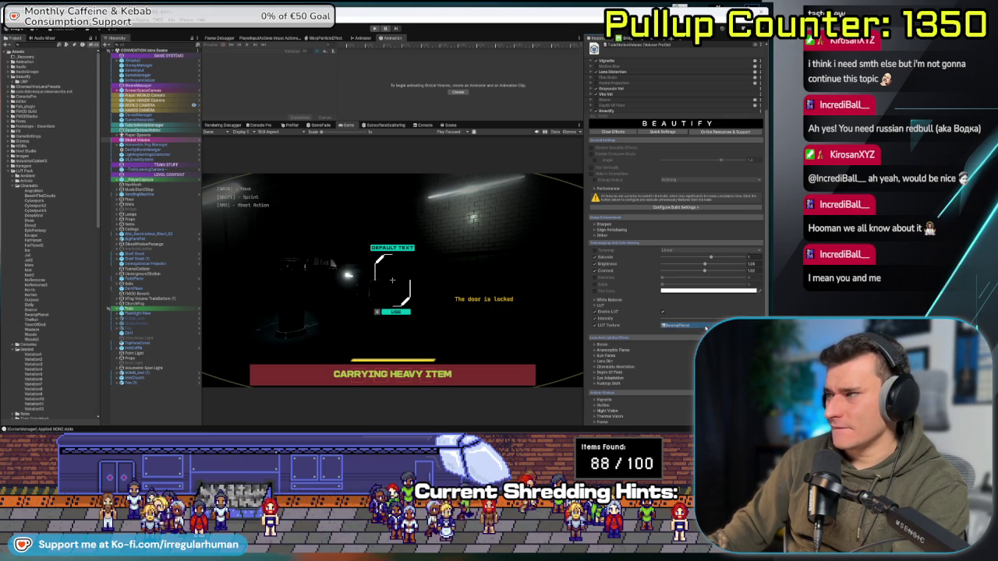
drag(705, 328, 686, 326)
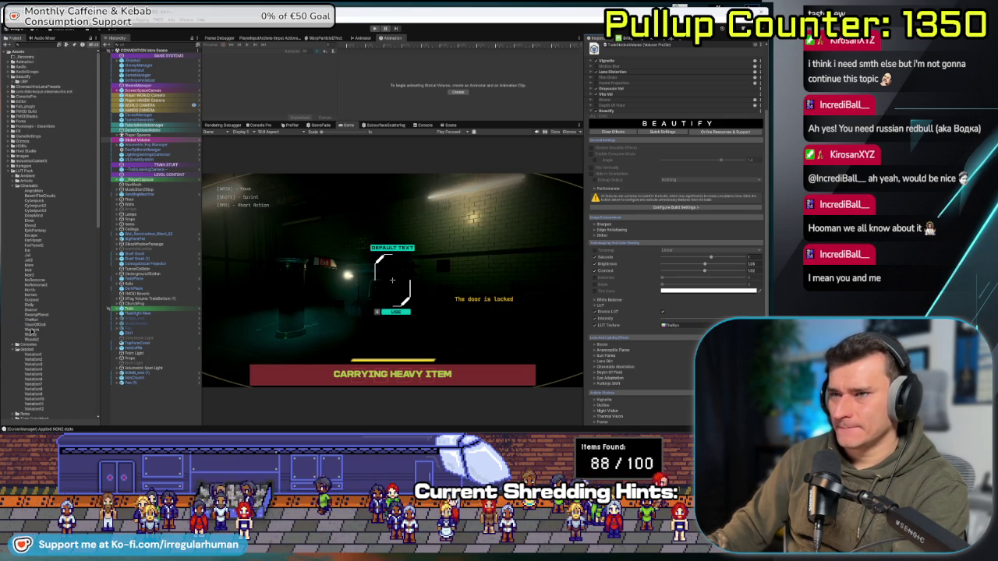
drag(682, 321, 683, 325)
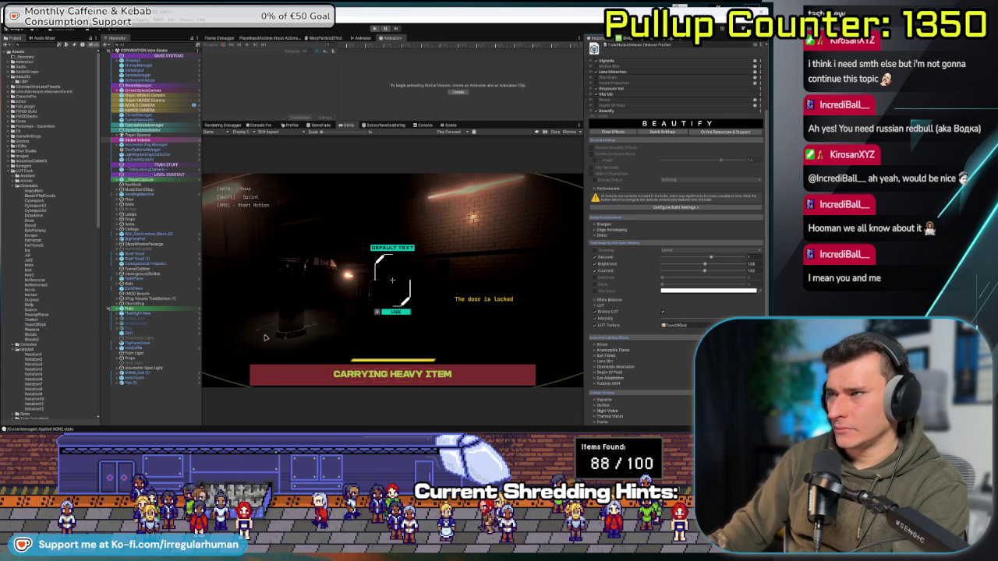
mouse_move(692, 328)
mouse_down()
mouse_move(675, 326)
mouse_move(697, 327)
mouse_up()
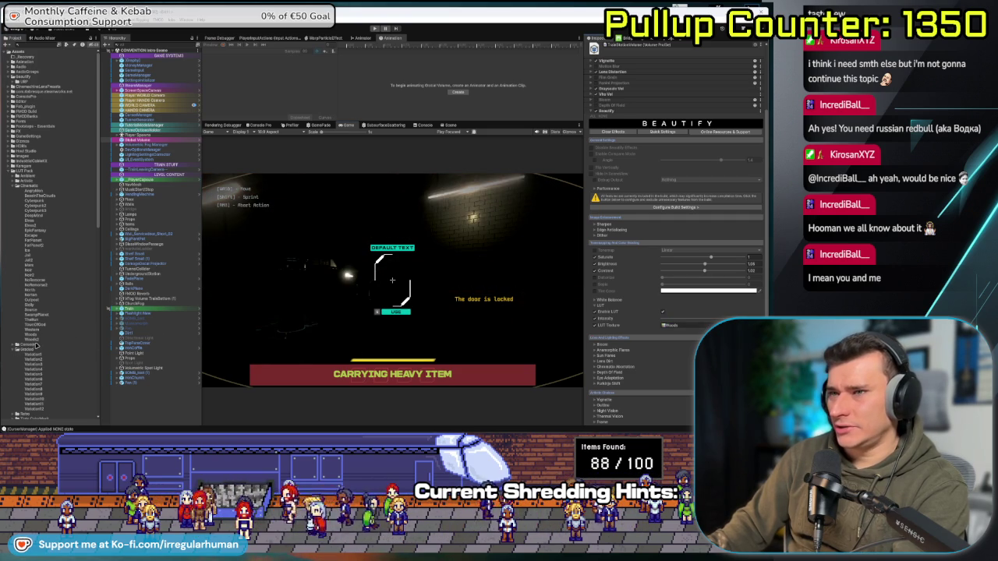
drag(646, 331, 678, 328)
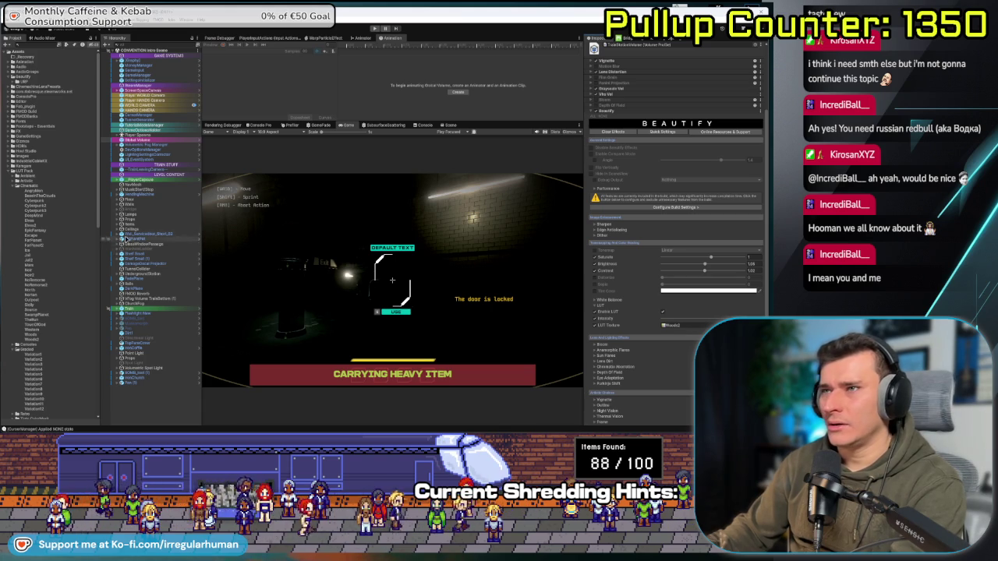
click(15, 185)
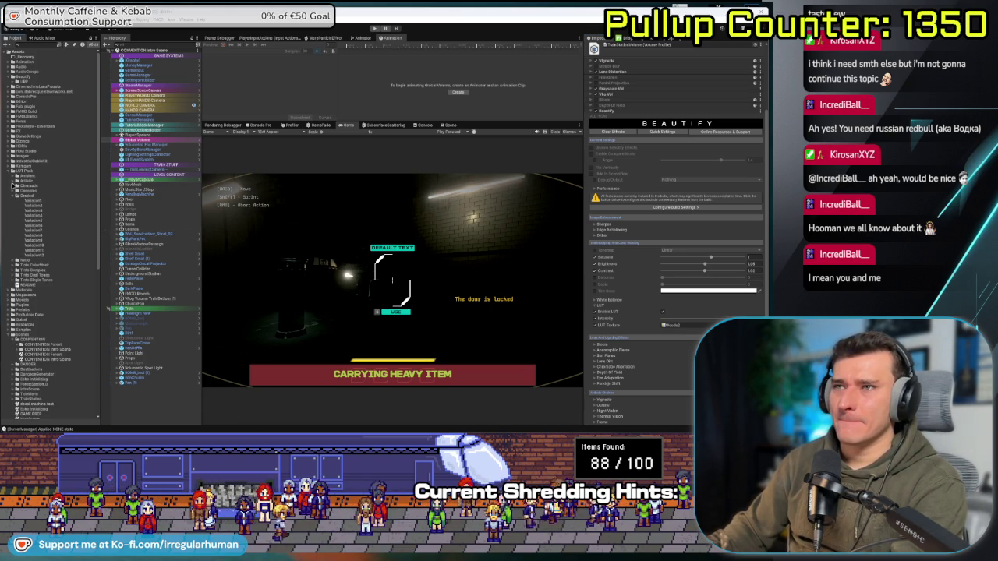
Apply a red Artistic LUT to the grading and start a playtest.
click(14, 182)
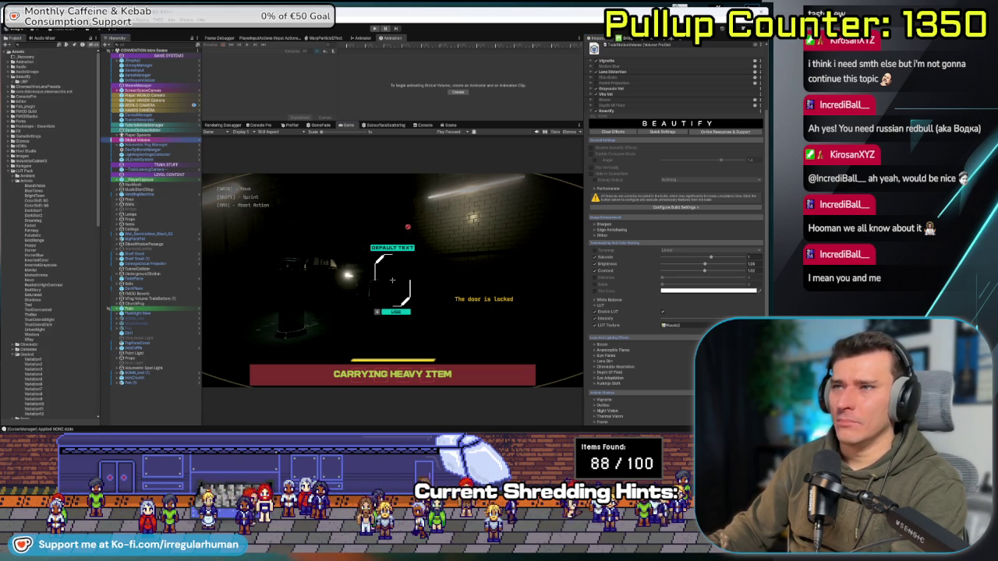
drag(704, 328, 704, 328)
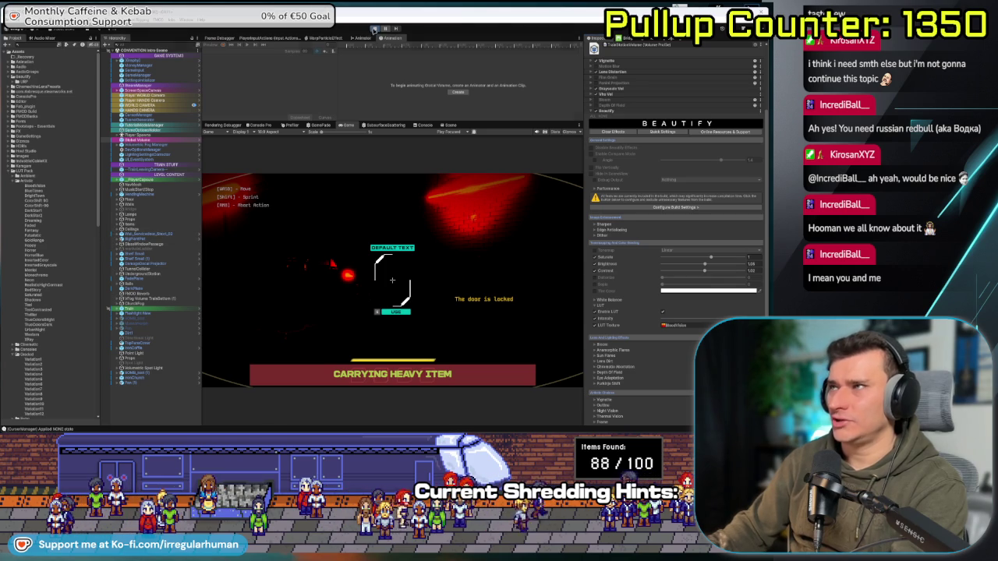
click(373, 29)
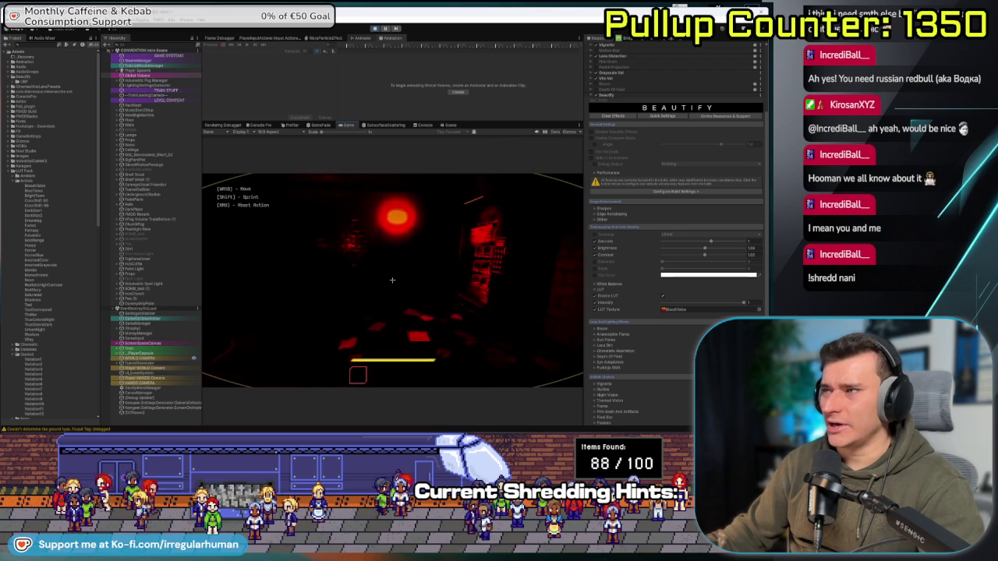
Stop the playtest, close the pause menu, and switch the grading LUT to BlueTone.
key(Escape)
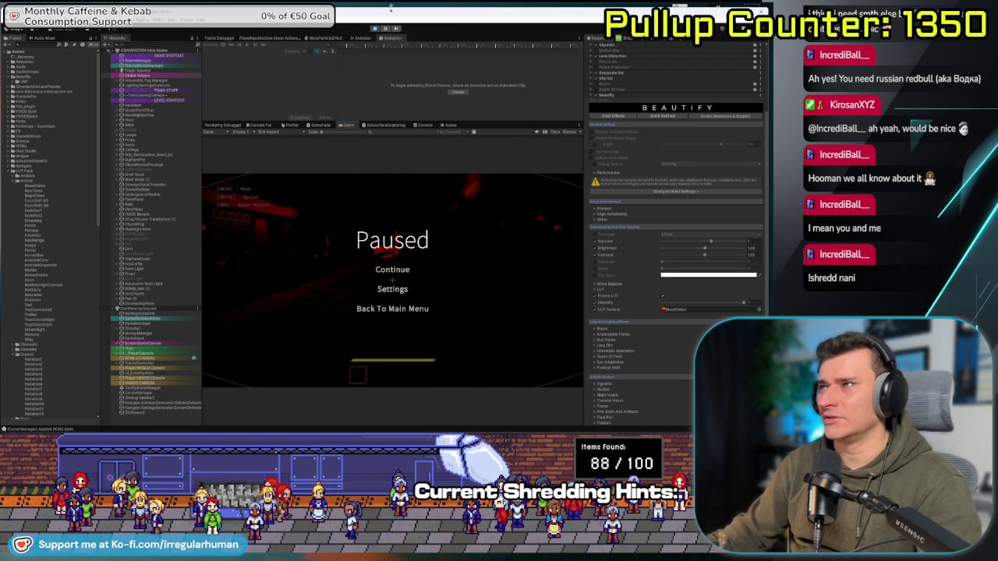
click(376, 28)
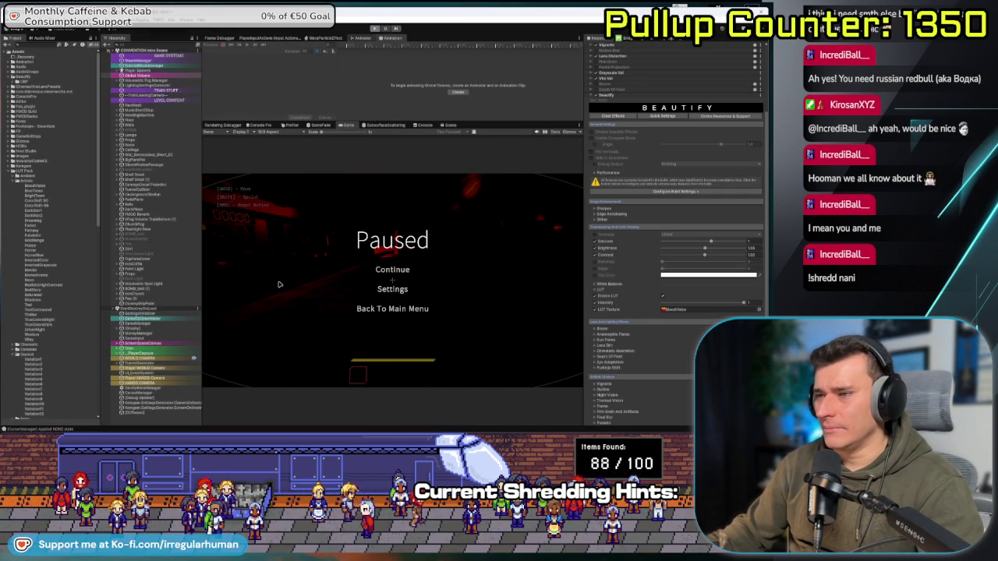
key(Escape)
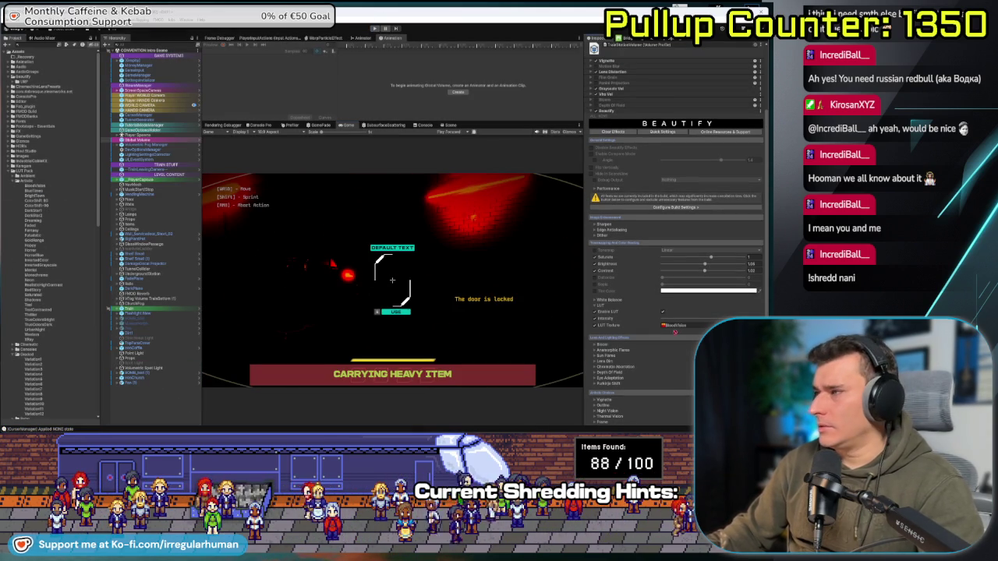
drag(675, 326, 674, 326)
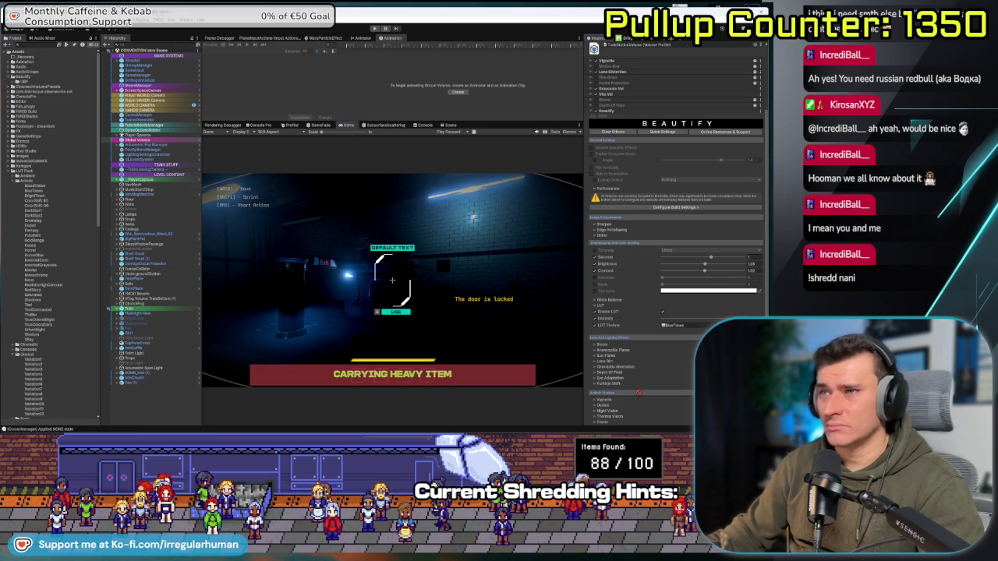
Switch the LUT to BrightTone and compare Enable LUT off versus on, leaving it enabled.
key(Down)
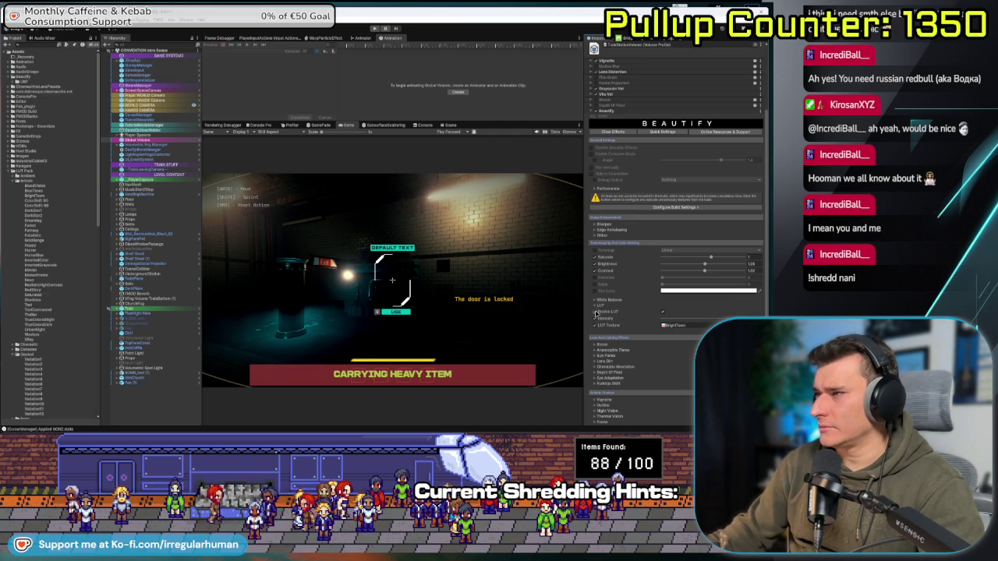
click(663, 313)
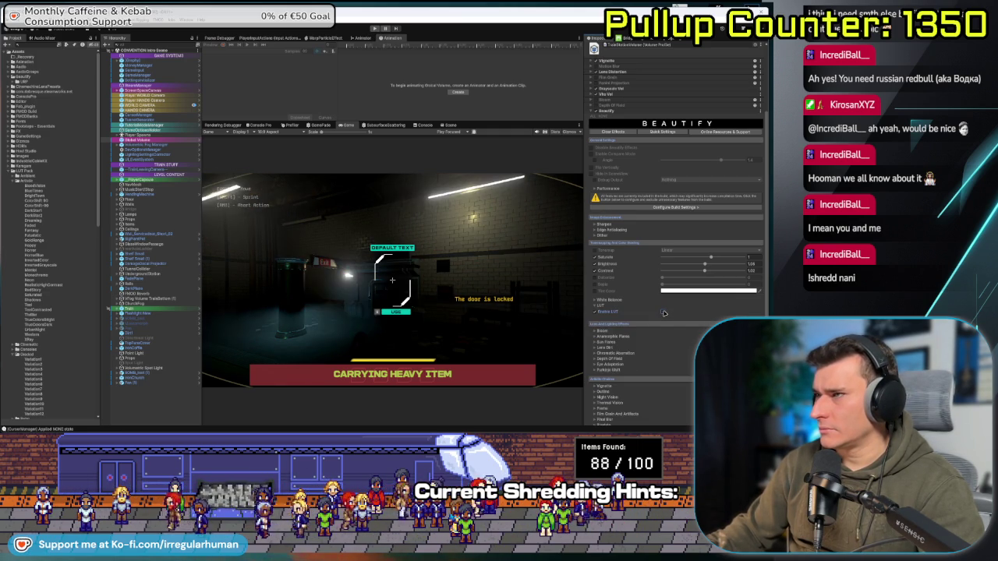
click(663, 312)
click(663, 312)
click(663, 313)
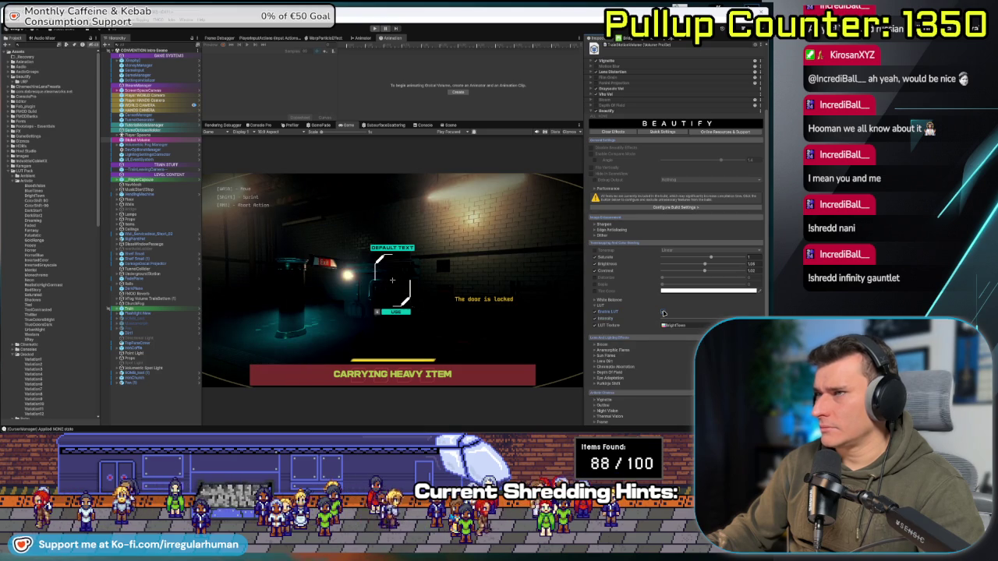
click(663, 313)
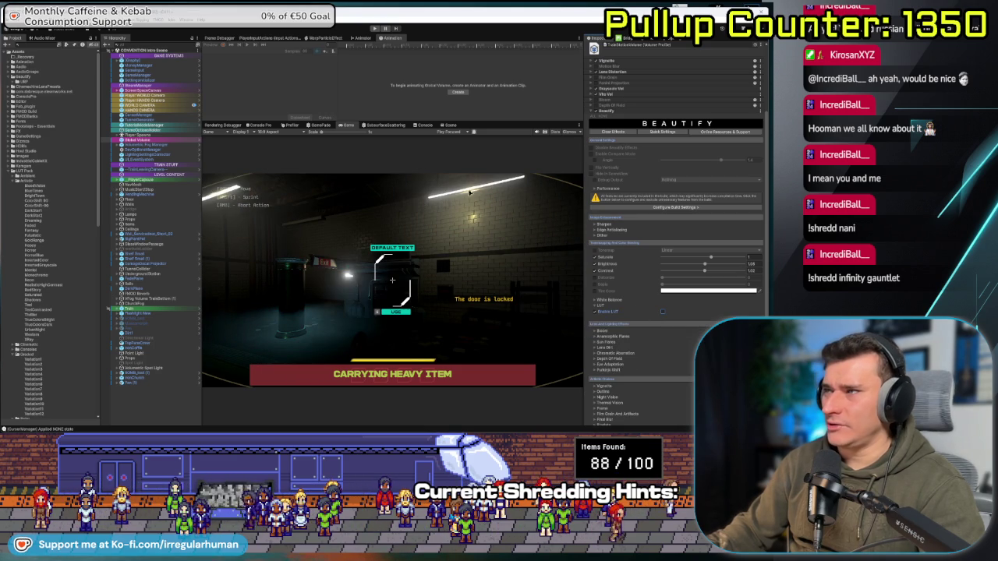
click(664, 313)
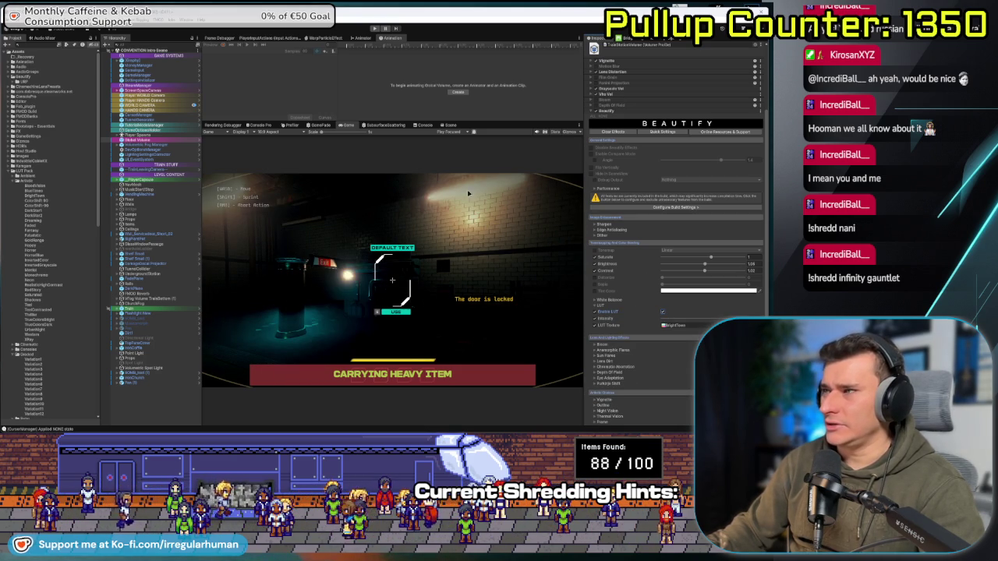
click(374, 28)
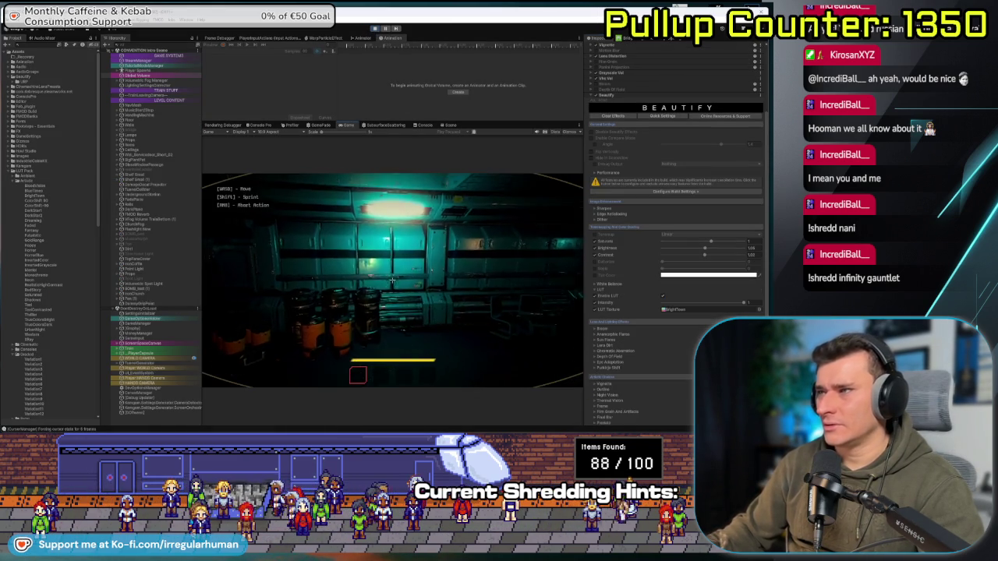
Walk forward through the corridors toward the orange-lit area and fire the flamethrower.
key(w)
key(w)
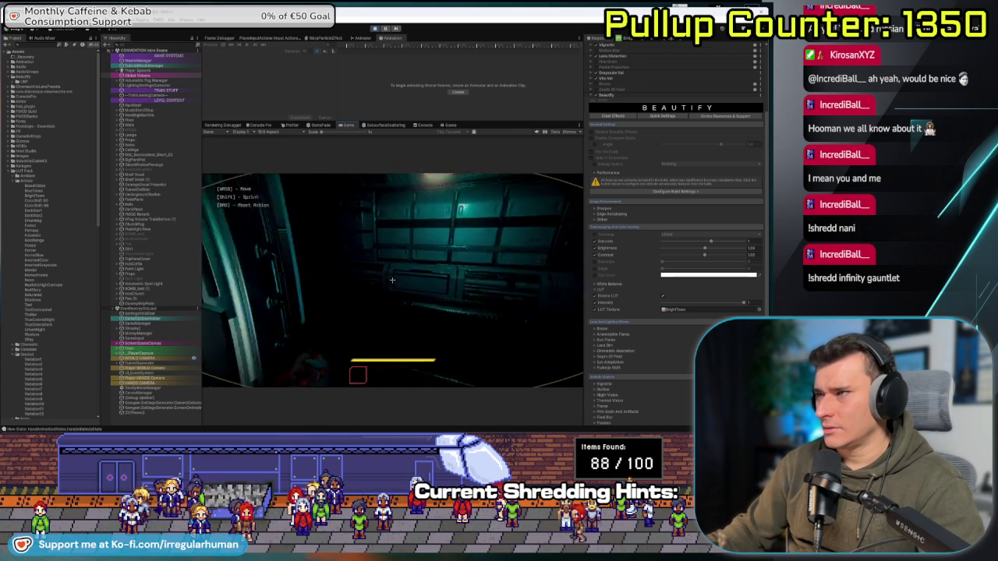
key(w)
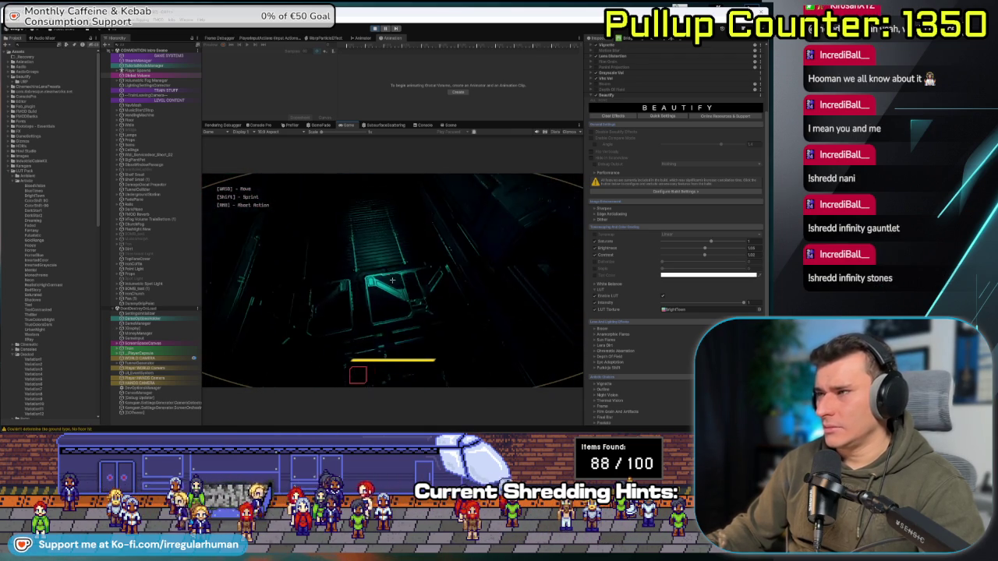
key(w)
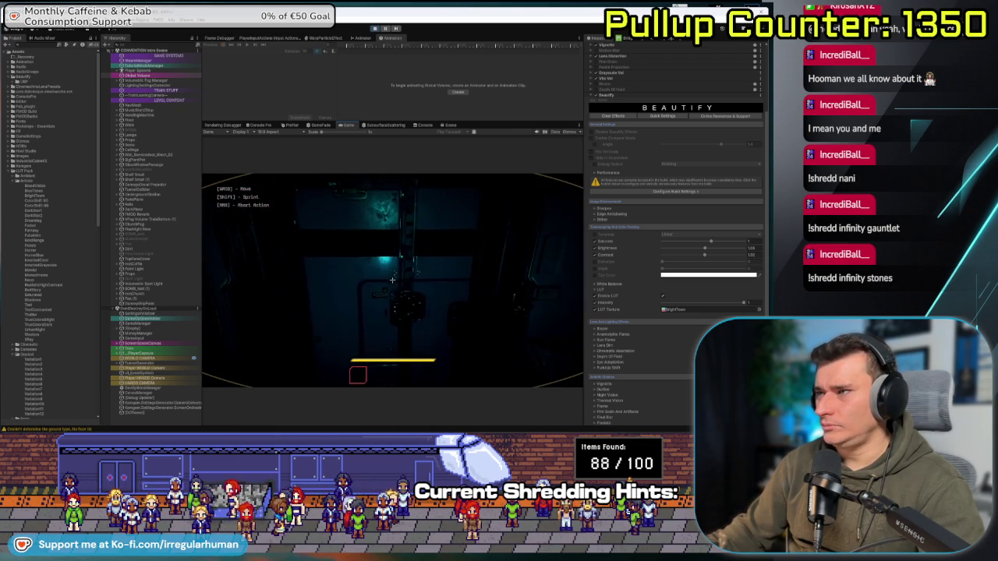
key(w)
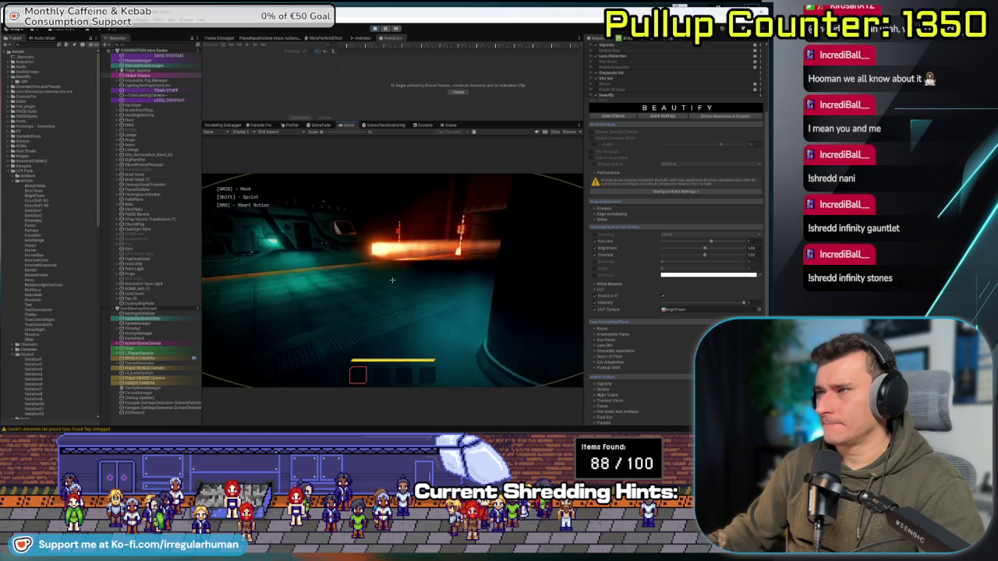
key(w)
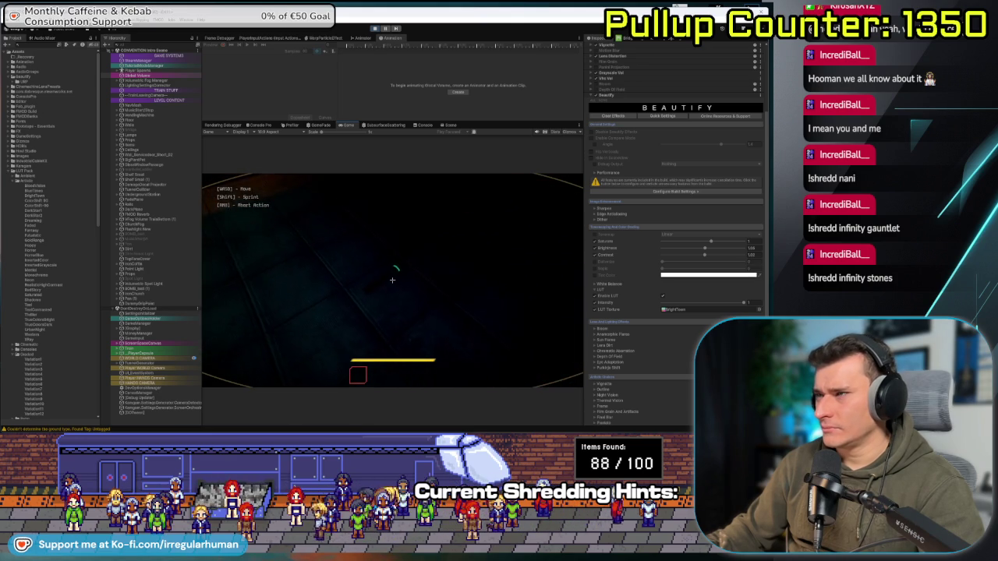
click(392, 279)
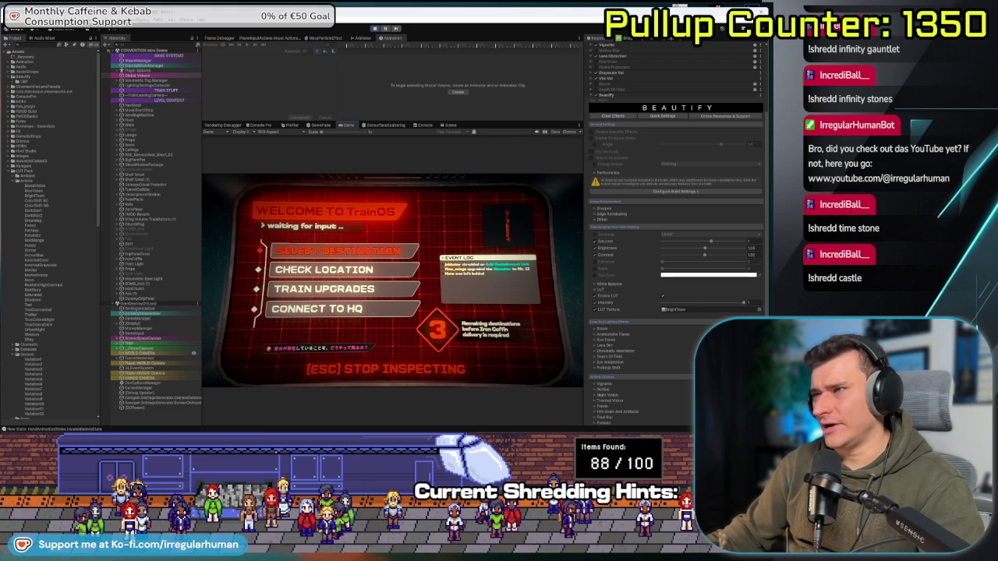
Back out of the TrainOS terminal close-up, keep playing, then pause the game.
key(Escape)
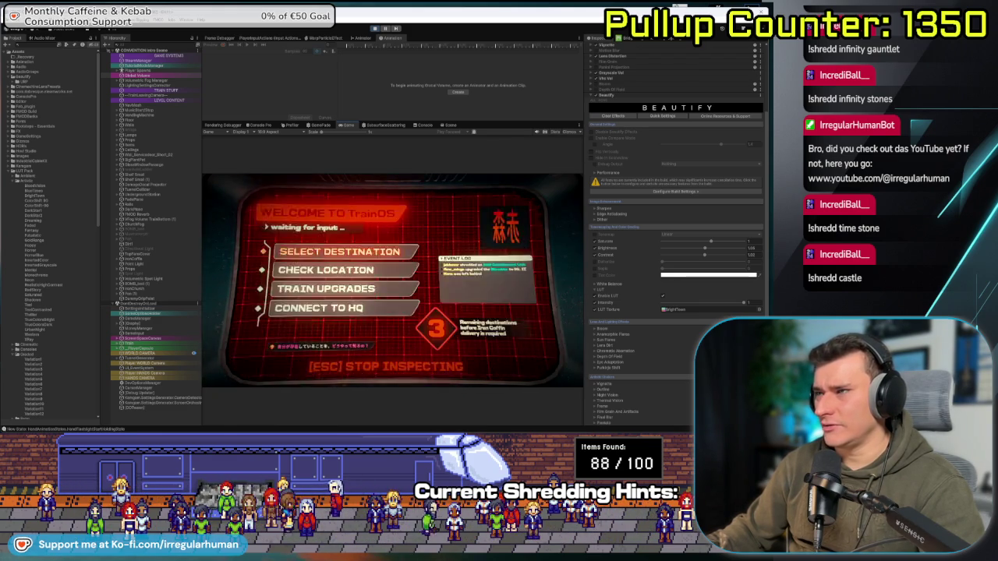
key(Escape)
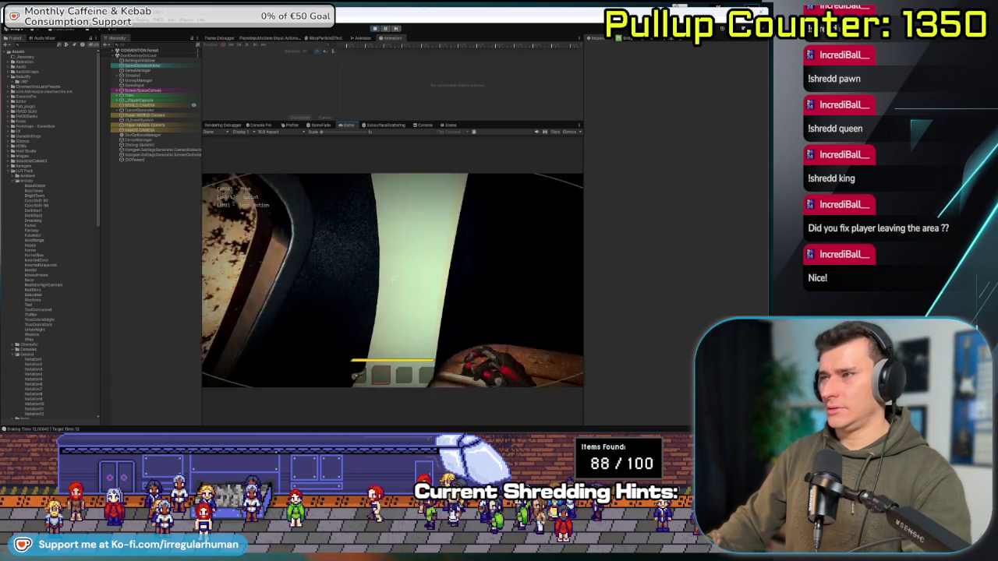
key(Escape)
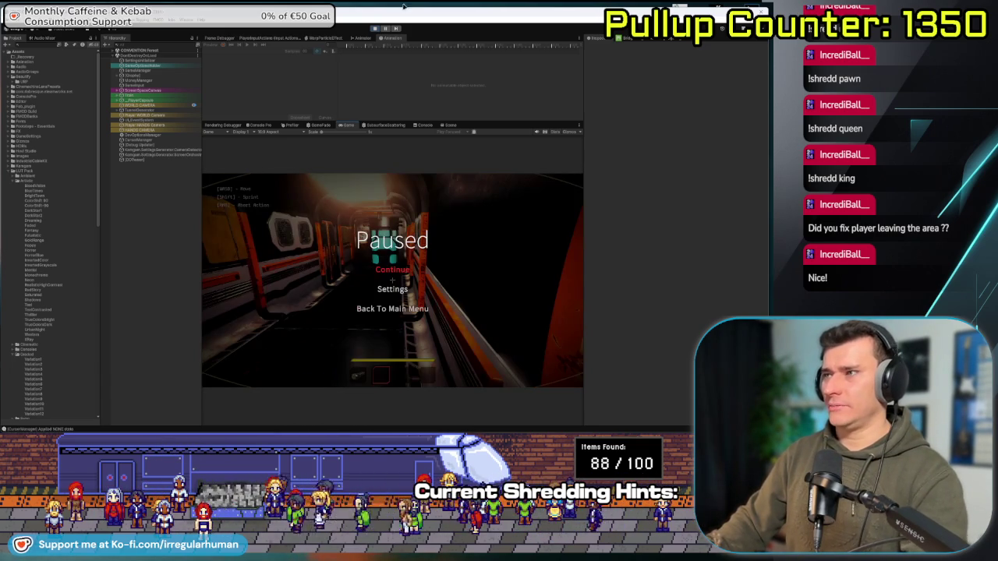
Stop the playtest and select Global Volume to show its Beautify settings.
click(374, 28)
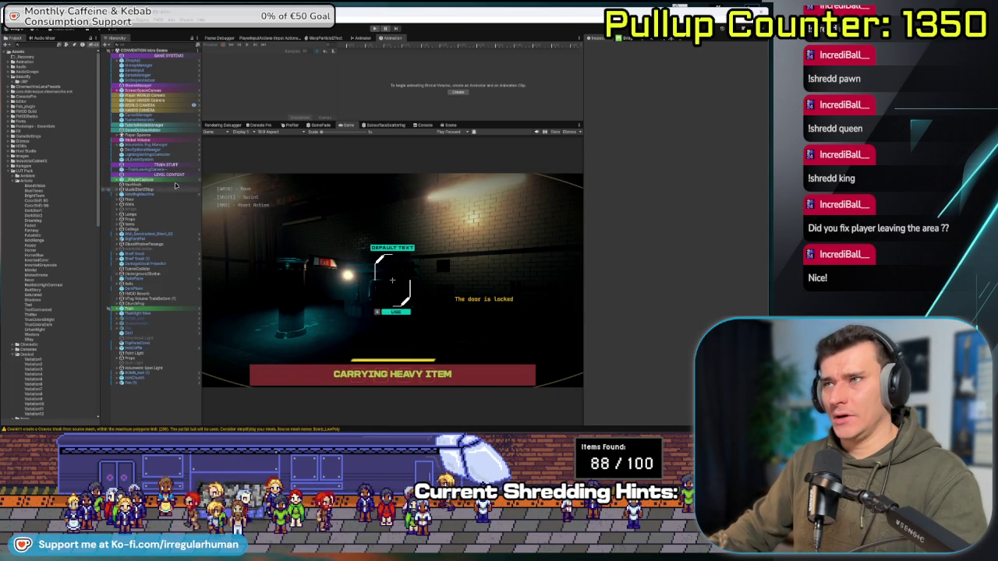
click(144, 138)
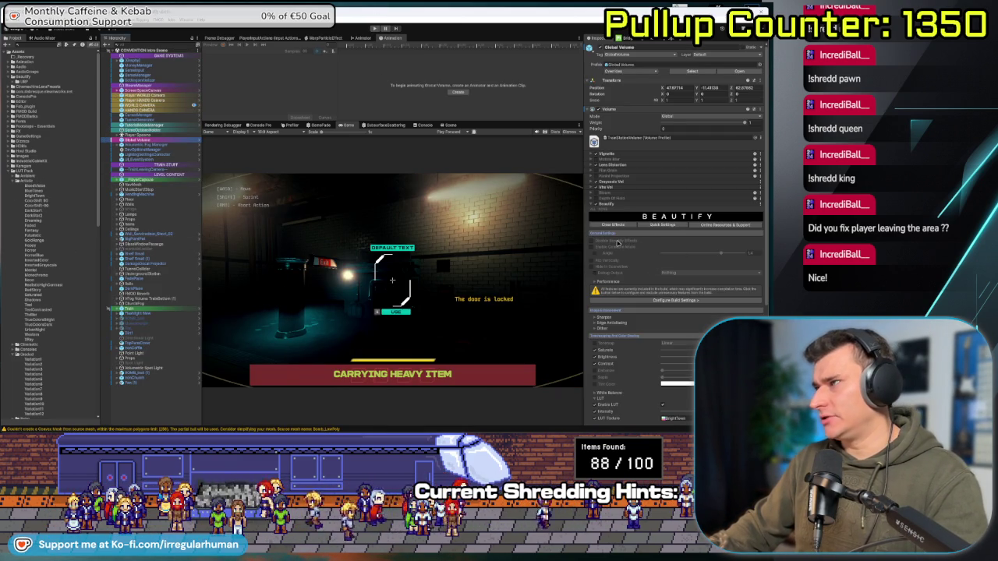
scroll(677, 261, down, 3)
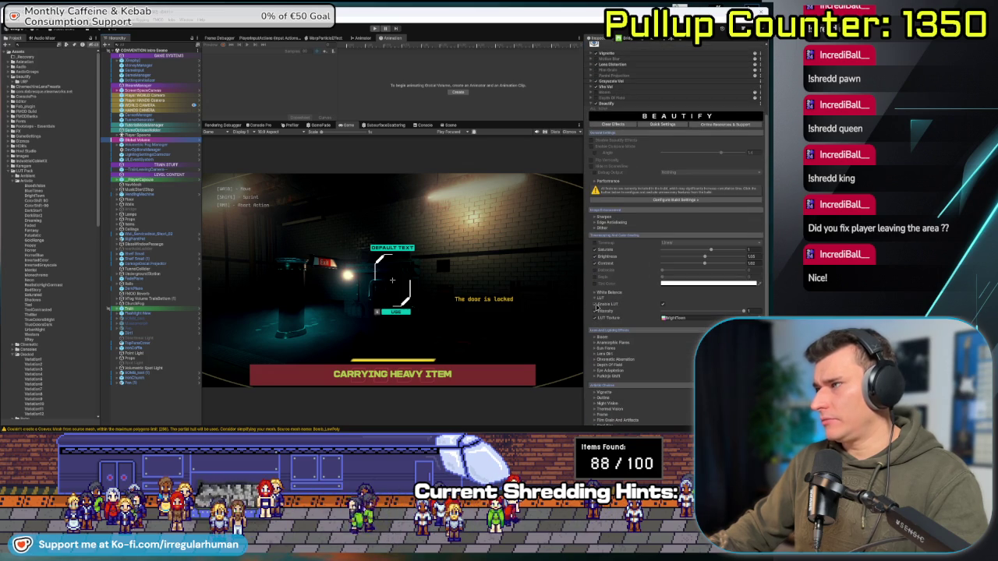
Toggle Enable LUT off and on repeatedly to compare, leaving the BrightTone grading enabled.
click(663, 305)
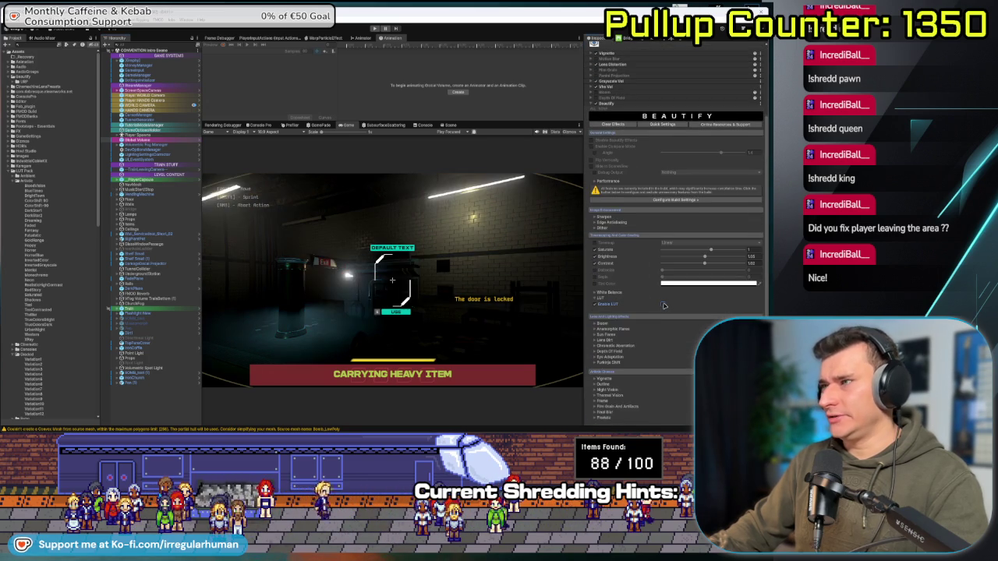
click(664, 305)
click(664, 305)
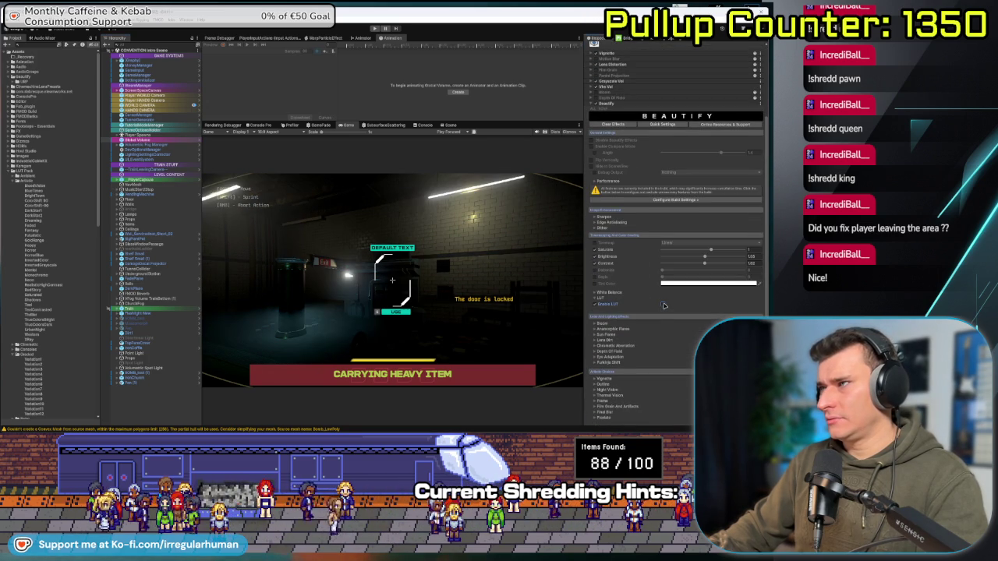
click(663, 304)
click(663, 305)
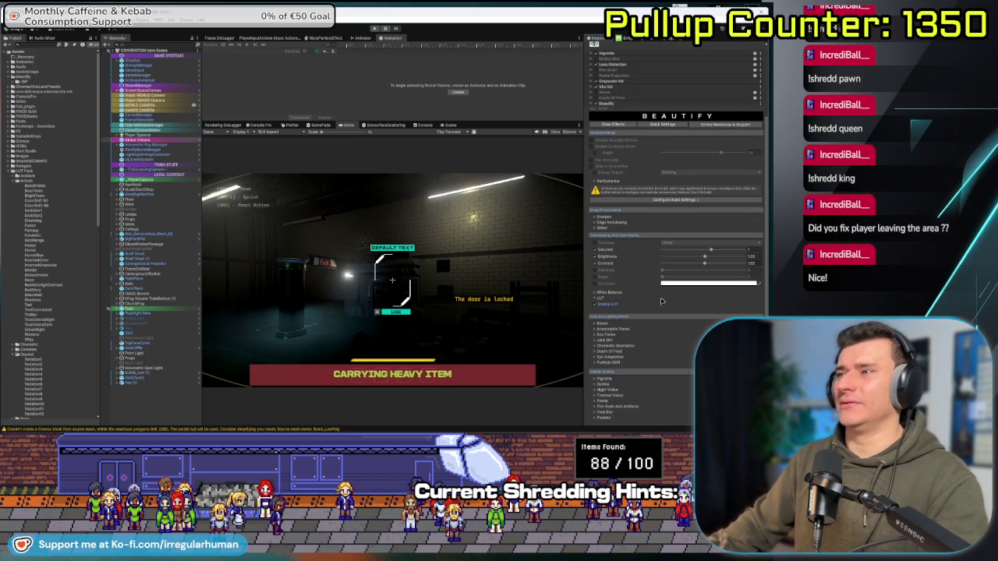
click(661, 299)
click(662, 300)
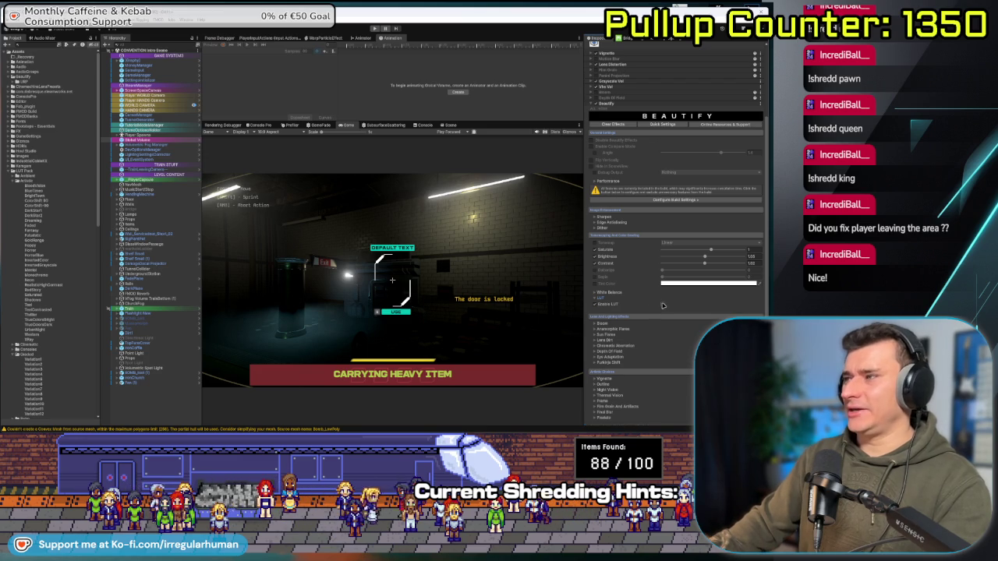
click(663, 304)
click(663, 304)
click(662, 305)
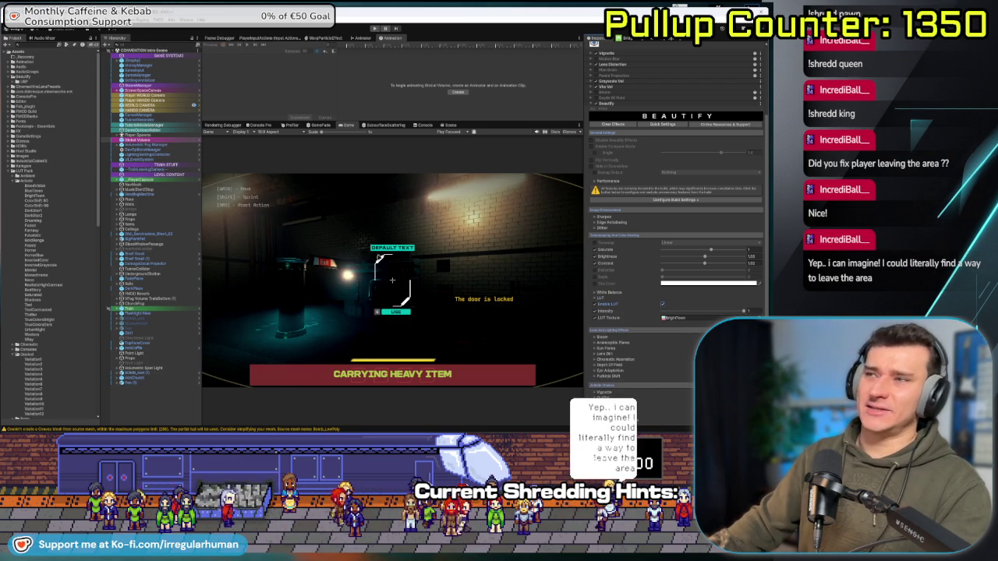
scroll(663, 288, down, 3)
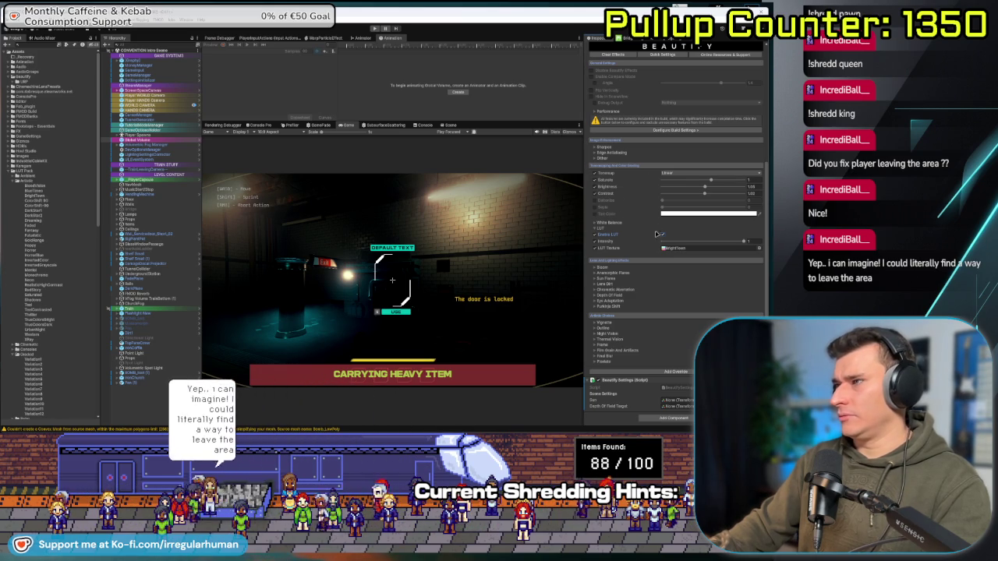
Undo the LUT toggle, then try ACES Filmic and ACES tonemapping before returning to Linear.
key(ctrl+z)
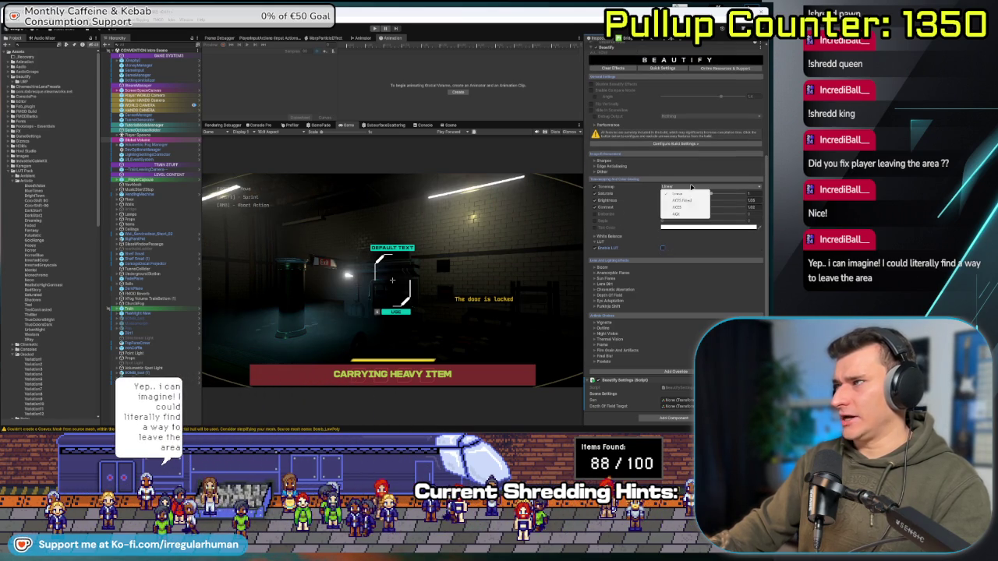
click(686, 201)
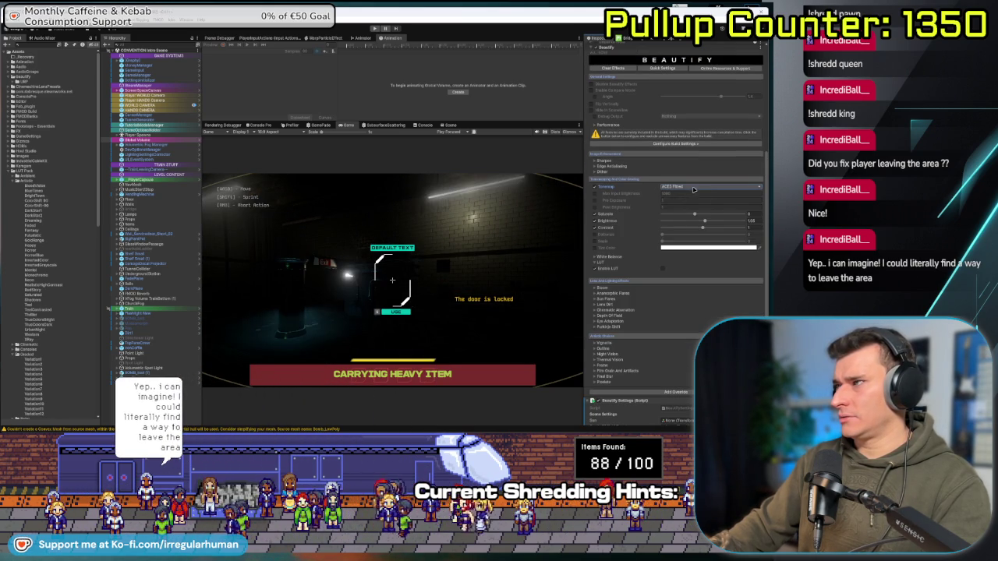
click(685, 207)
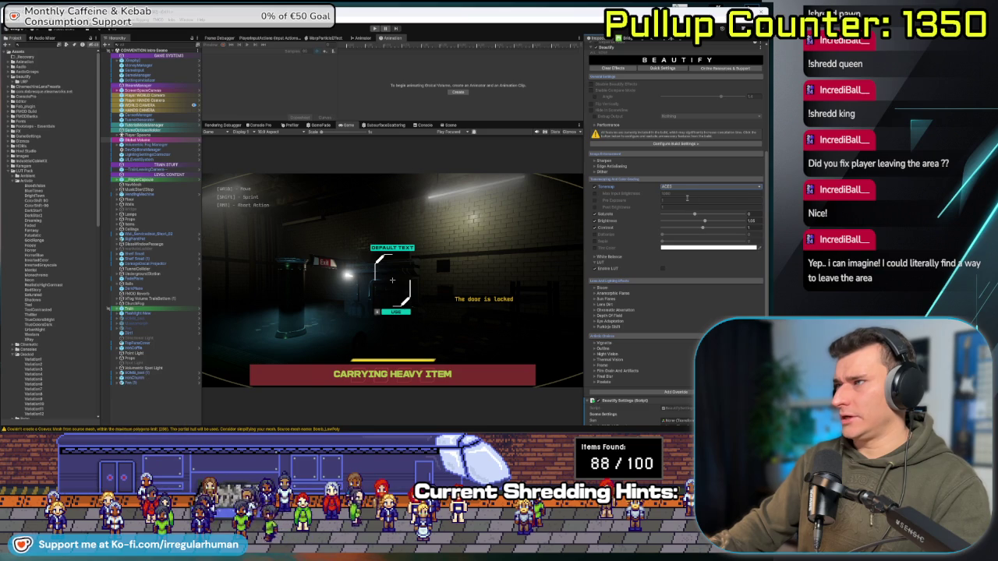
click(691, 189)
click(687, 195)
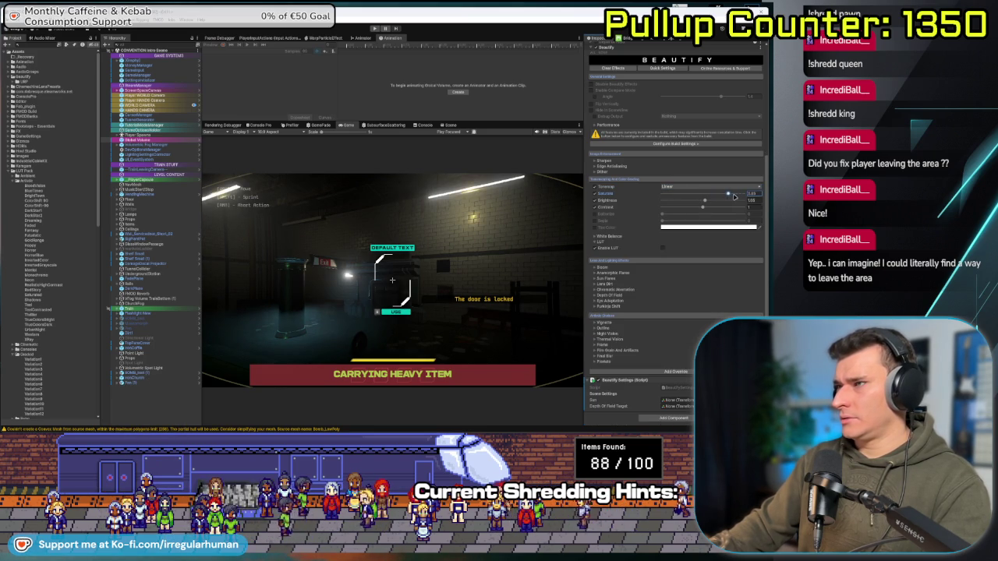
Lower Brightness, raise Saturation, try Sepia then disable it, and open the Tint Color picker.
drag(731, 197, 706, 202)
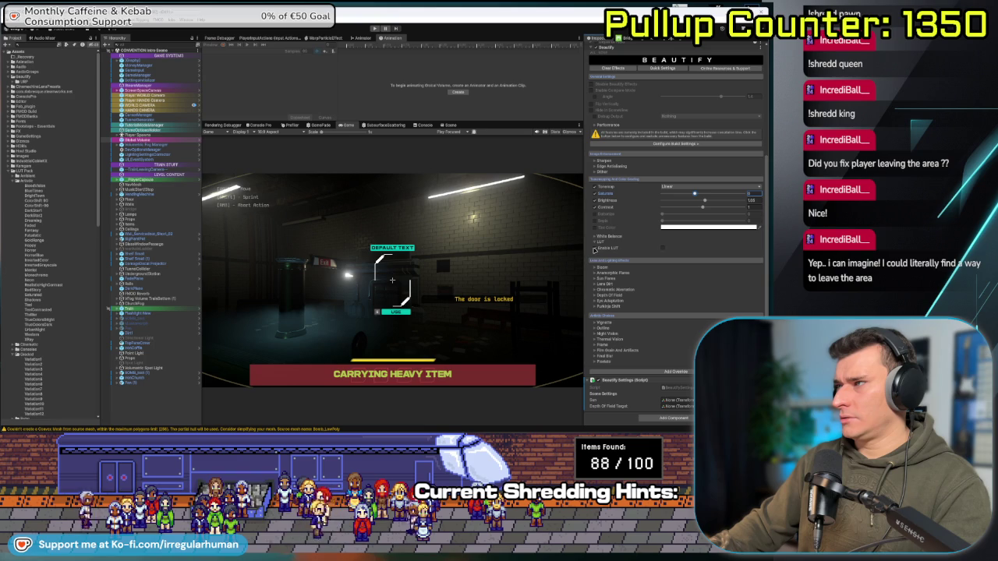
mouse_move(705, 201)
mouse_down()
mouse_move(736, 201)
mouse_move(659, 205)
mouse_move(719, 207)
mouse_move(633, 218)
mouse_move(721, 218)
mouse_move(712, 223)
mouse_up()
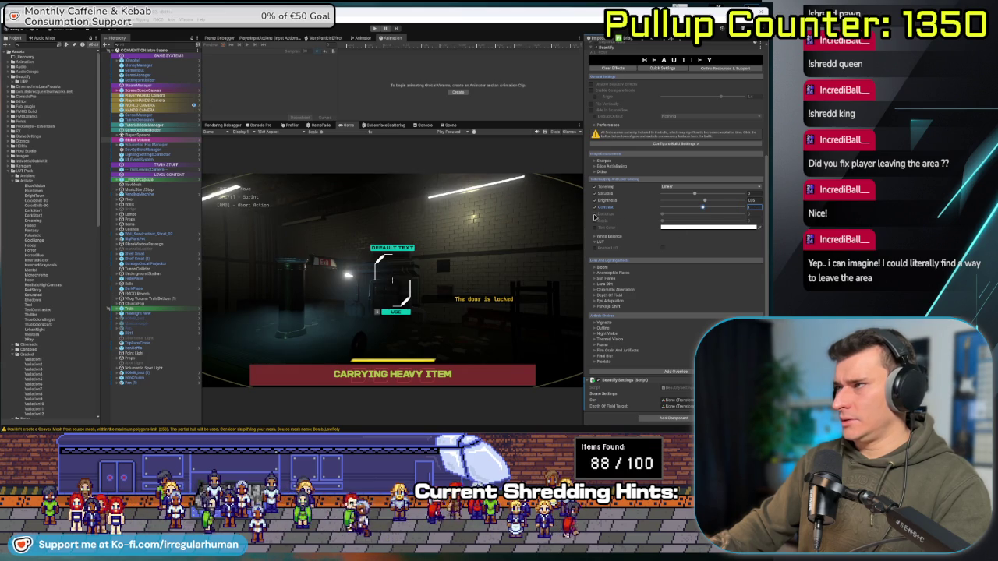
drag(662, 215, 677, 215)
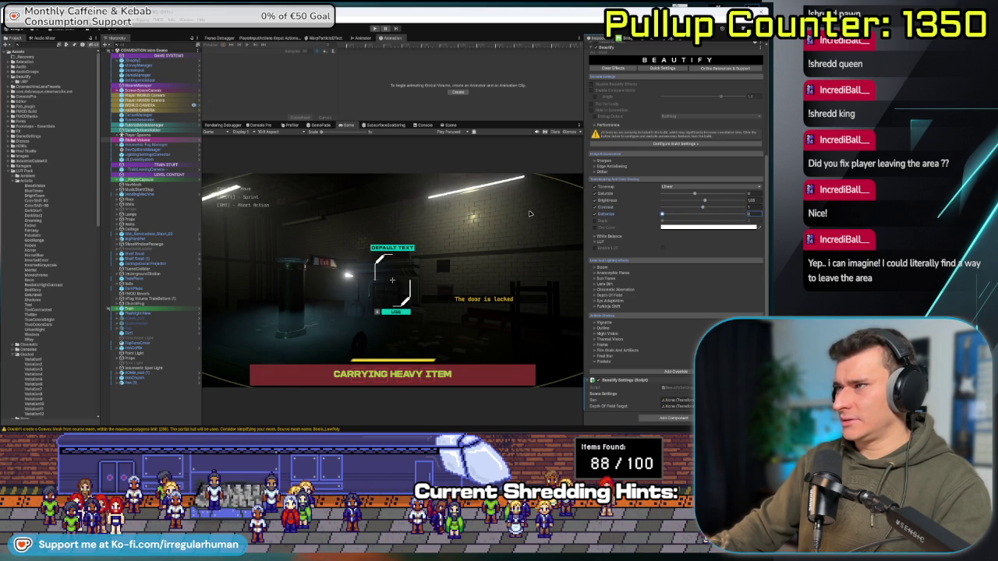
click(595, 220)
mouse_move(662, 221)
mouse_down()
mouse_move(737, 221)
mouse_move(598, 224)
mouse_up()
click(595, 222)
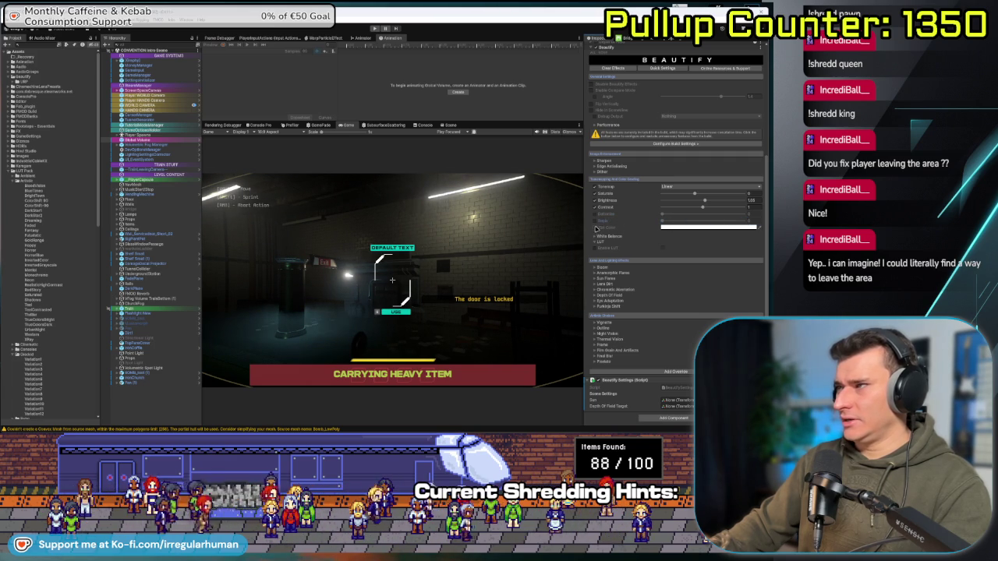
click(686, 227)
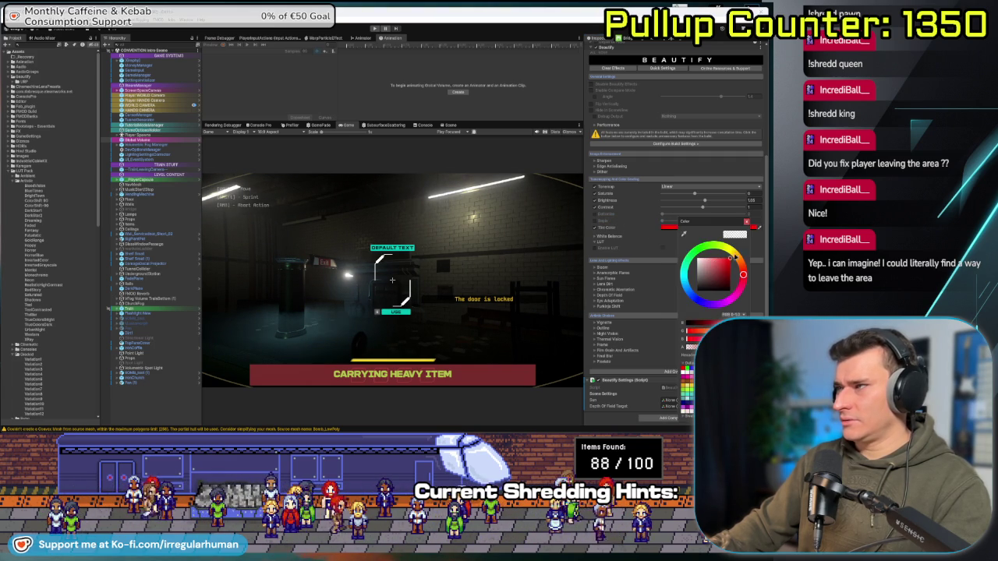
Discard a trial red Beautify tint, enable White Balance Blend, and heighten the Animation panel.
mouse_move(706, 271)
mouse_down()
mouse_move(717, 266)
mouse_move(690, 285)
mouse_up()
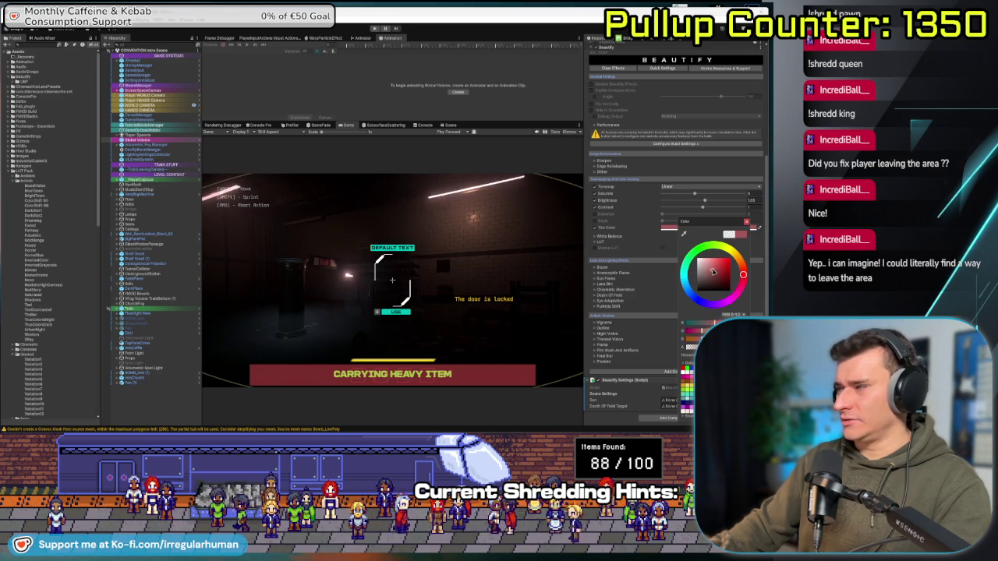
key(Escape)
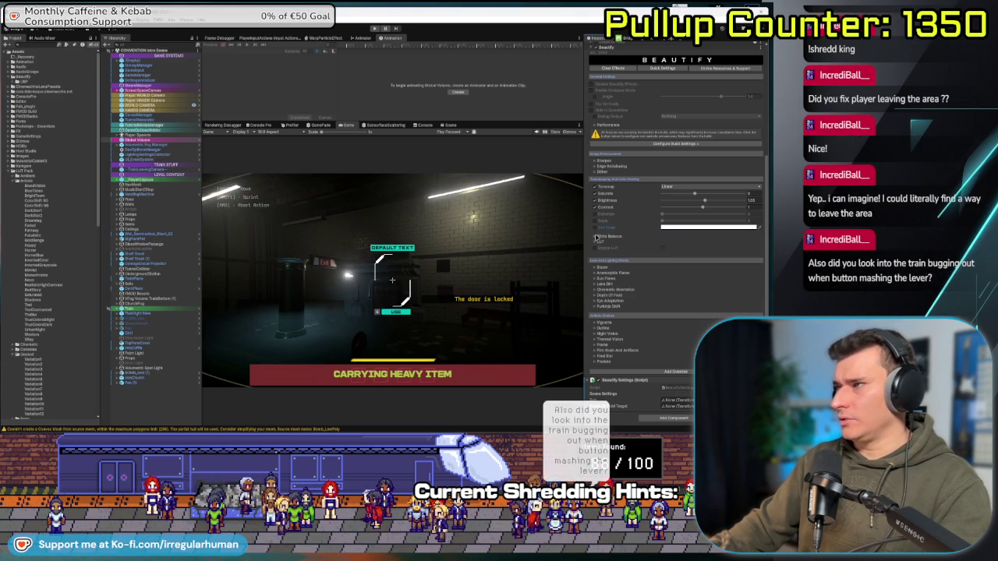
click(597, 236)
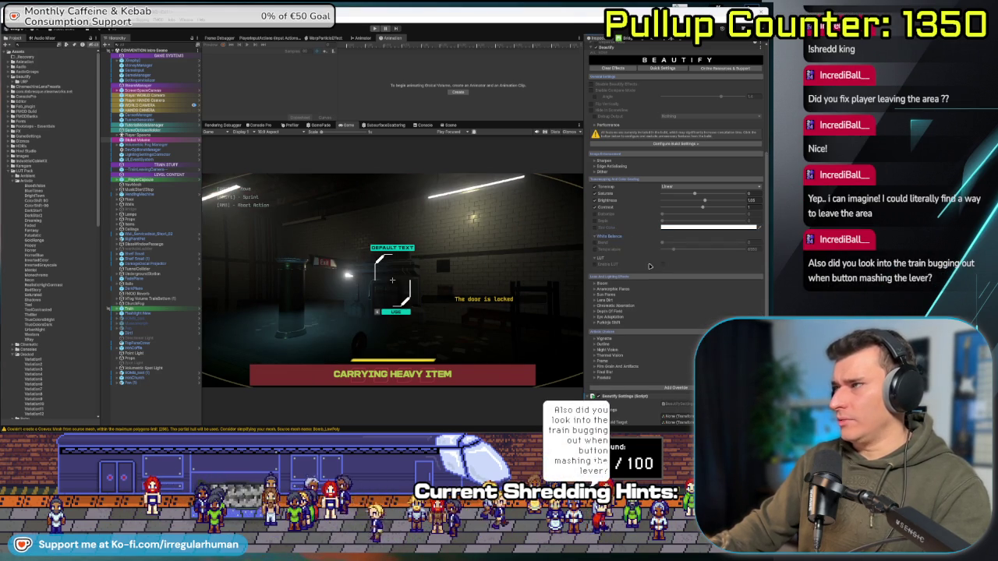
click(595, 243)
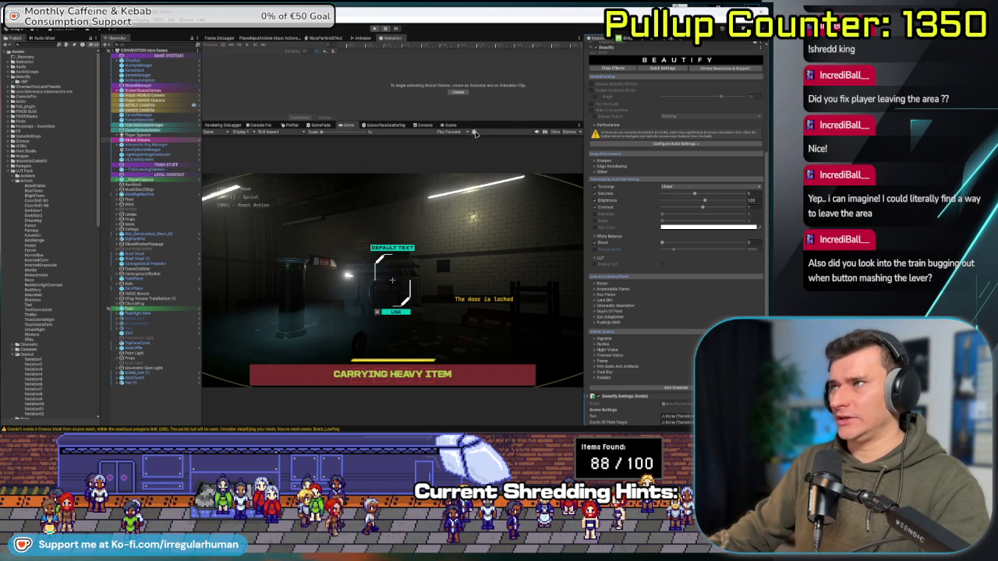
drag(484, 122, 485, 163)
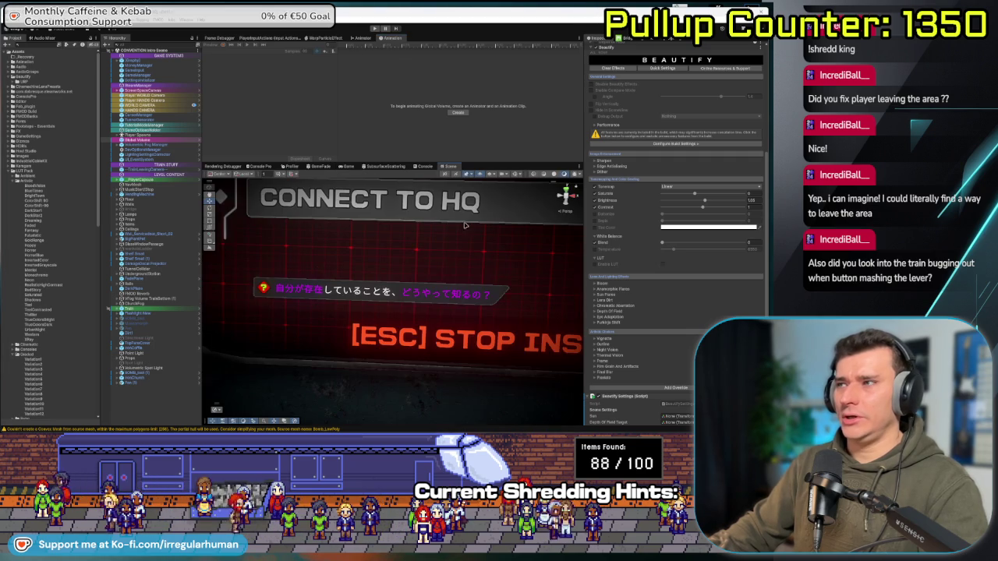
Frame the train console in the Scene view, select MainLever, and enter Play mode.
click(450, 166)
key(f)
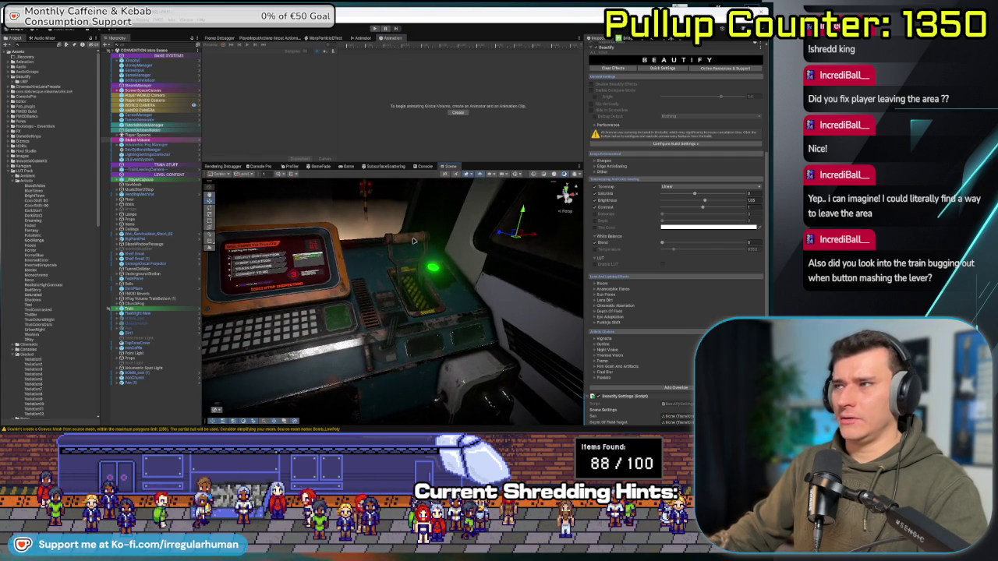
click(415, 248)
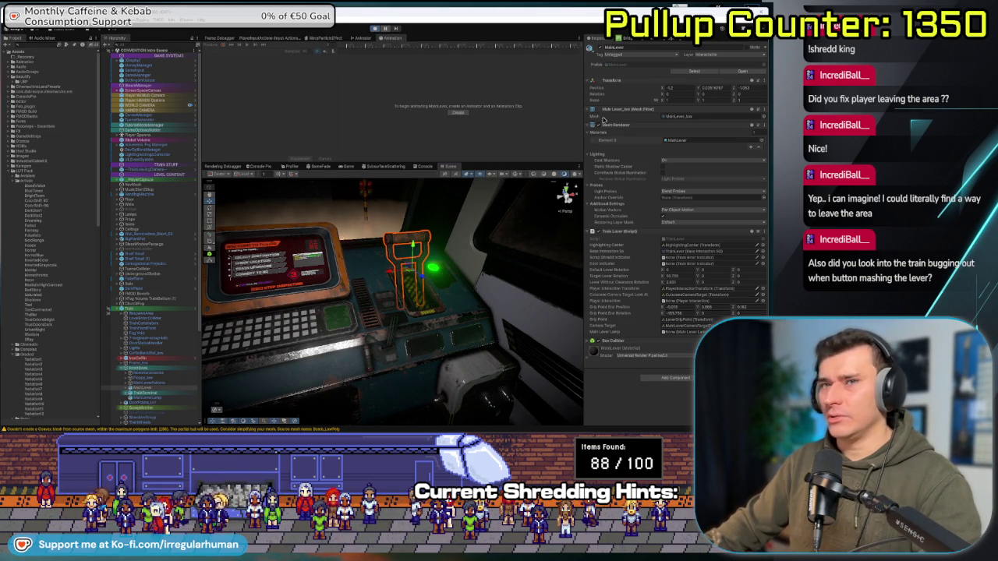
key(ctrl+p)
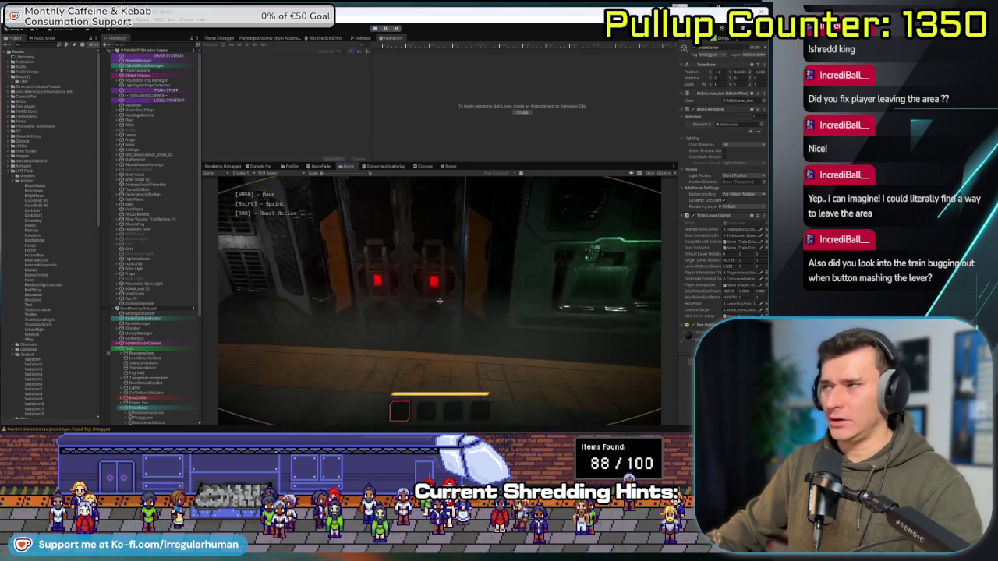
Walk the player through the corridor into the train cab and around the start/stop lever console.
key(w)
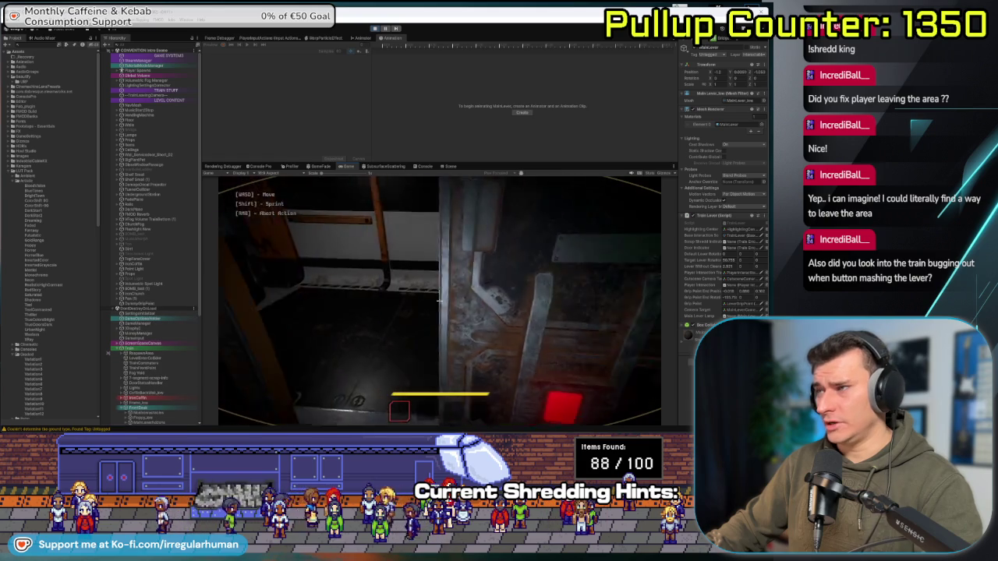
key(w)
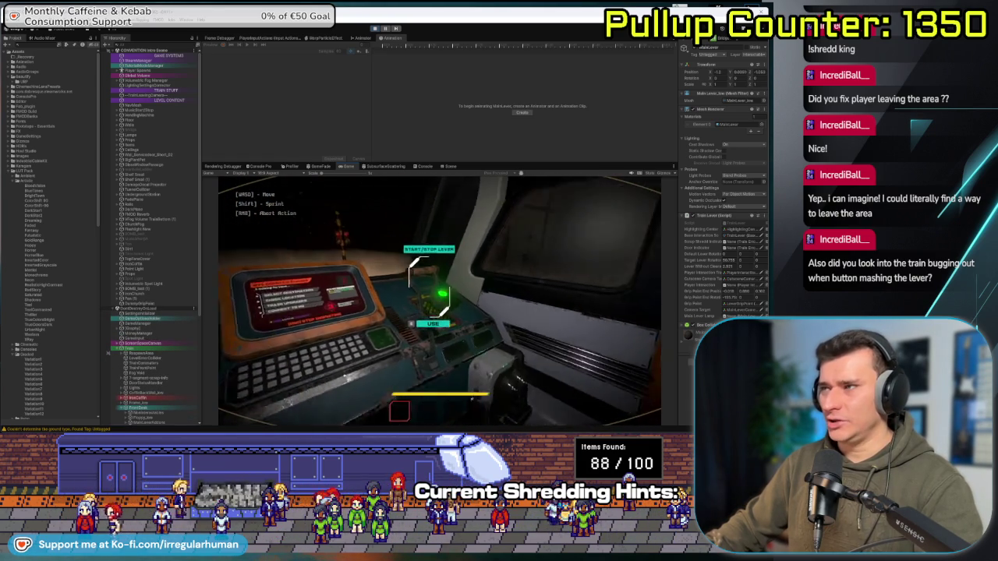
key(s)
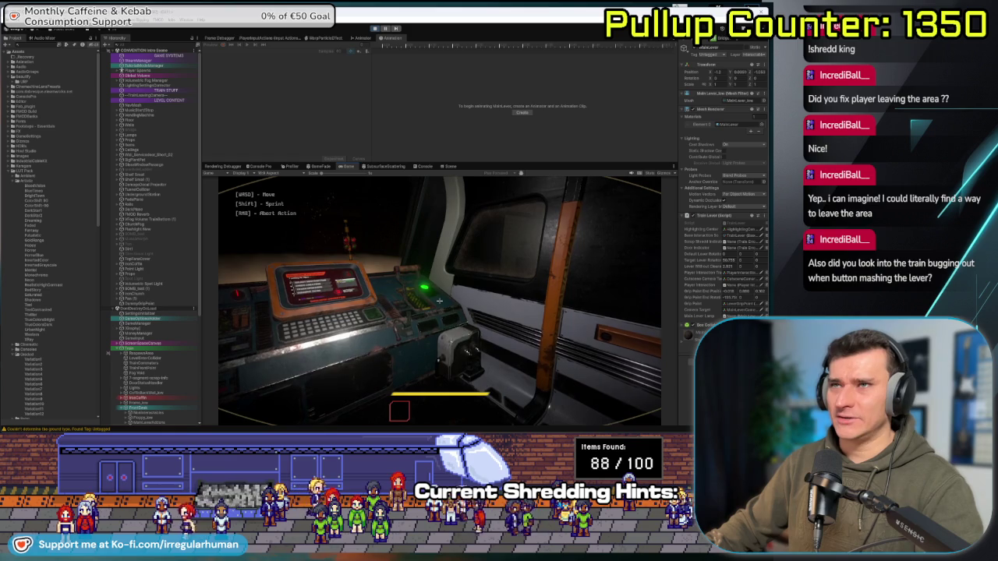
key(w)
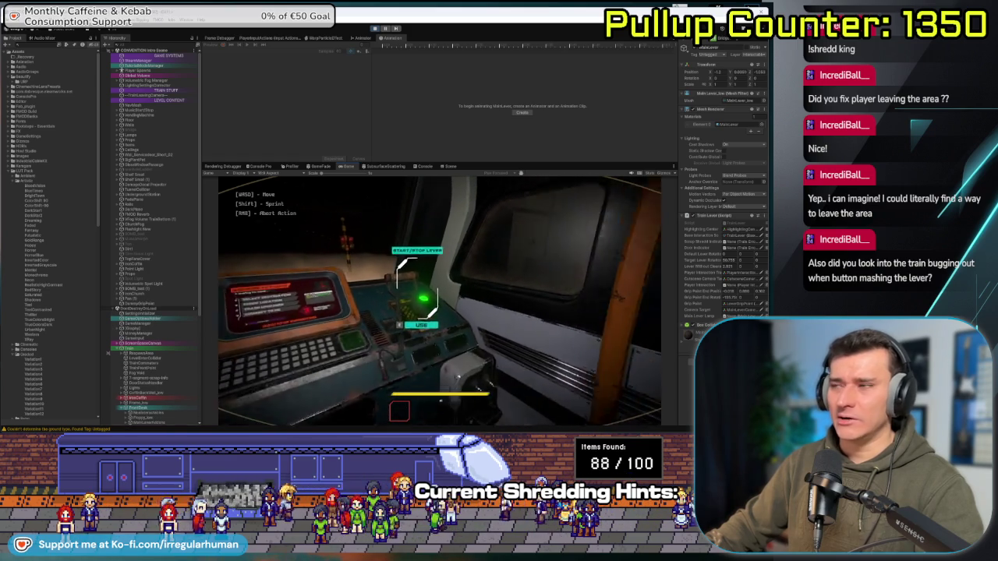
key(s)
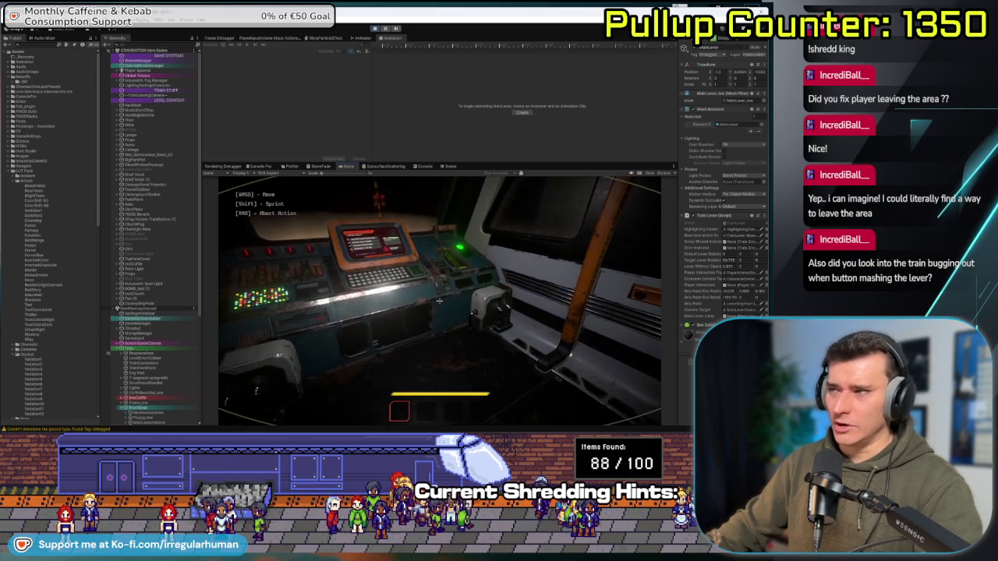
key(w)
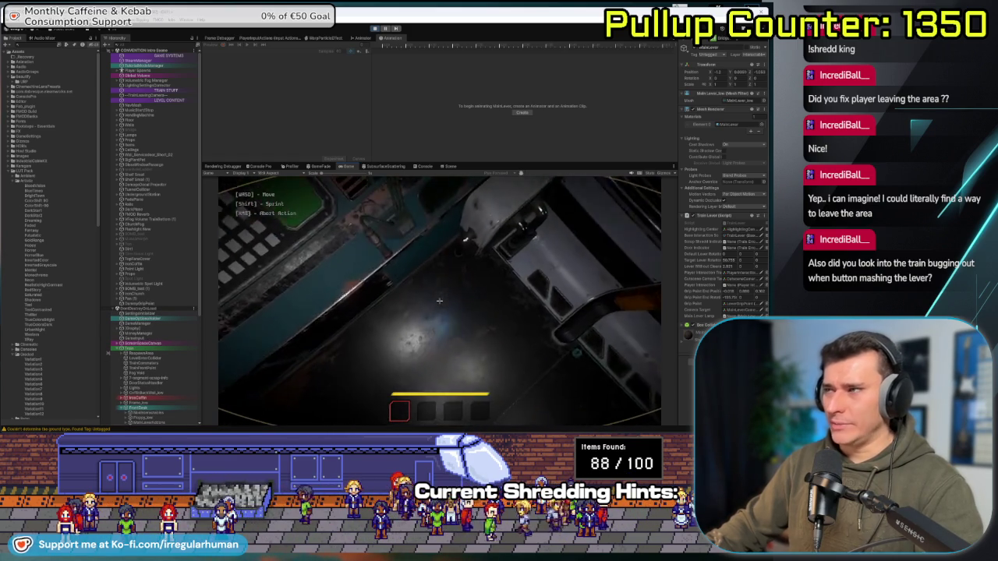
key(s)
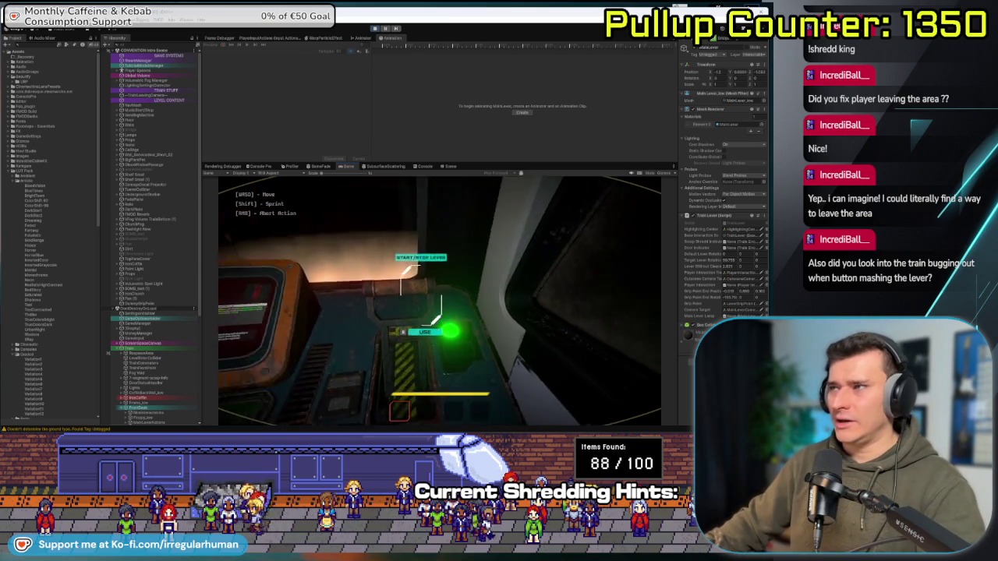
key(s)
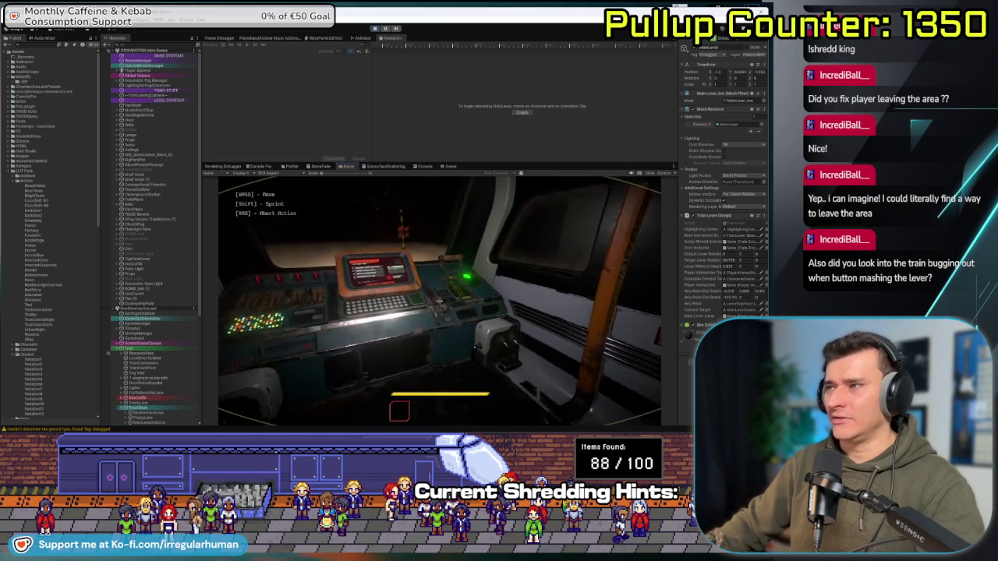
key(s)
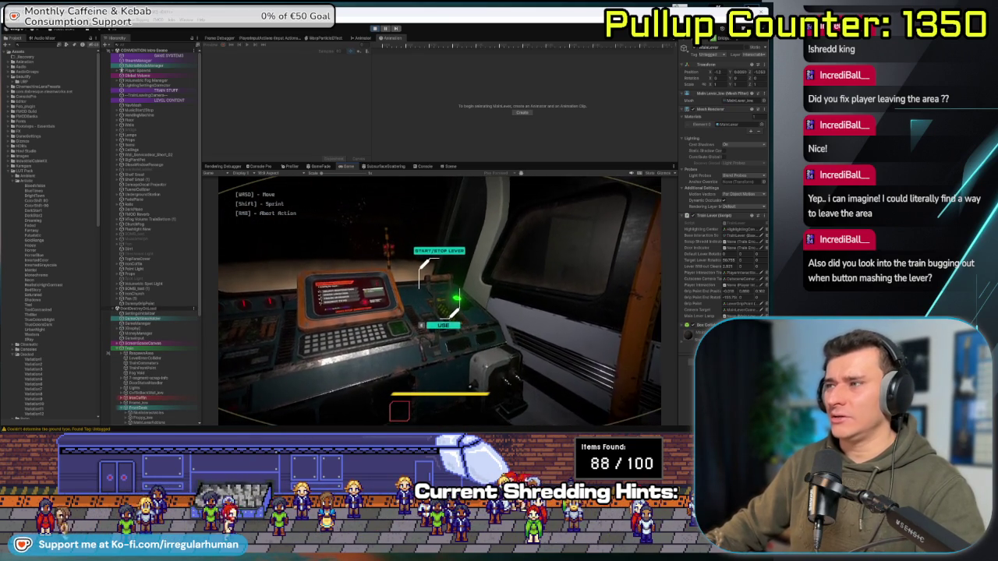
key(a)
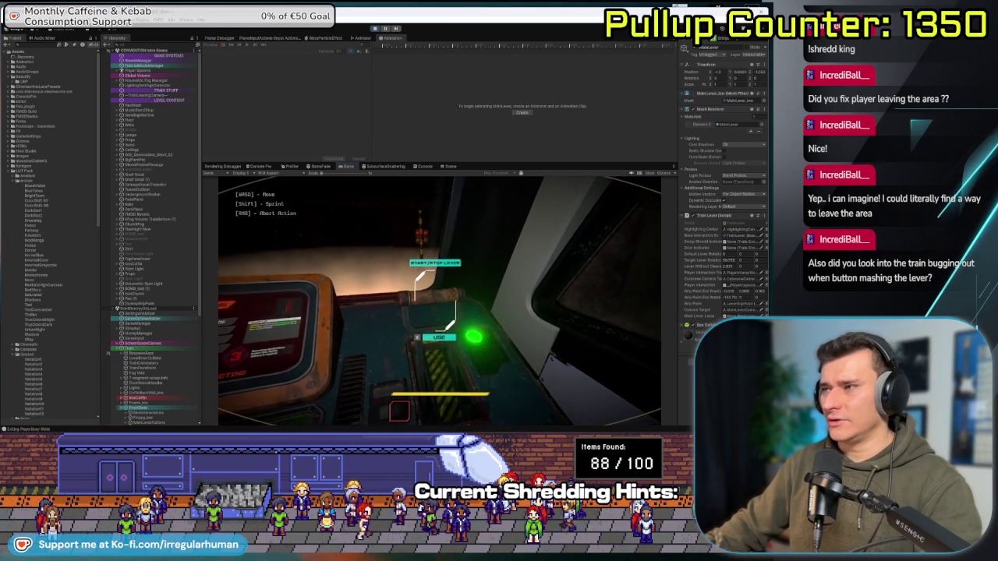
key(a)
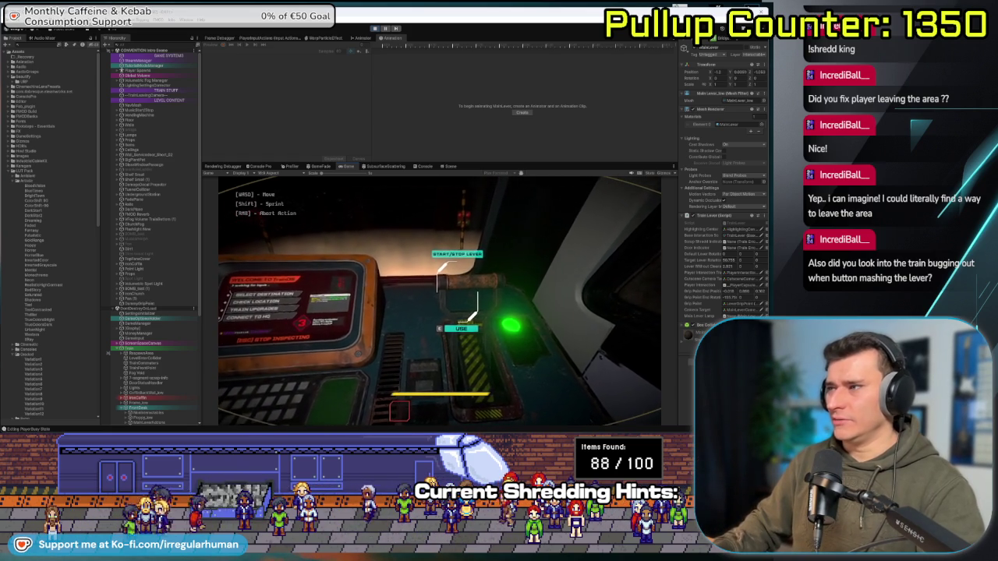
key(w)
Pause and stop Play mode, widen the Inspector, and switch to TrainLever.cs in Rider.
mouse_move(439, 301)
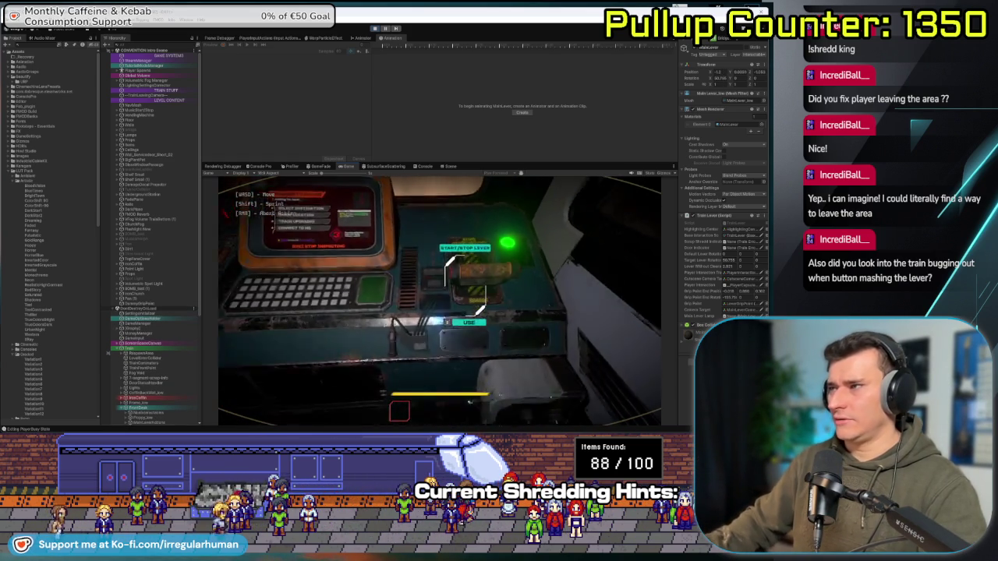
key(Escape)
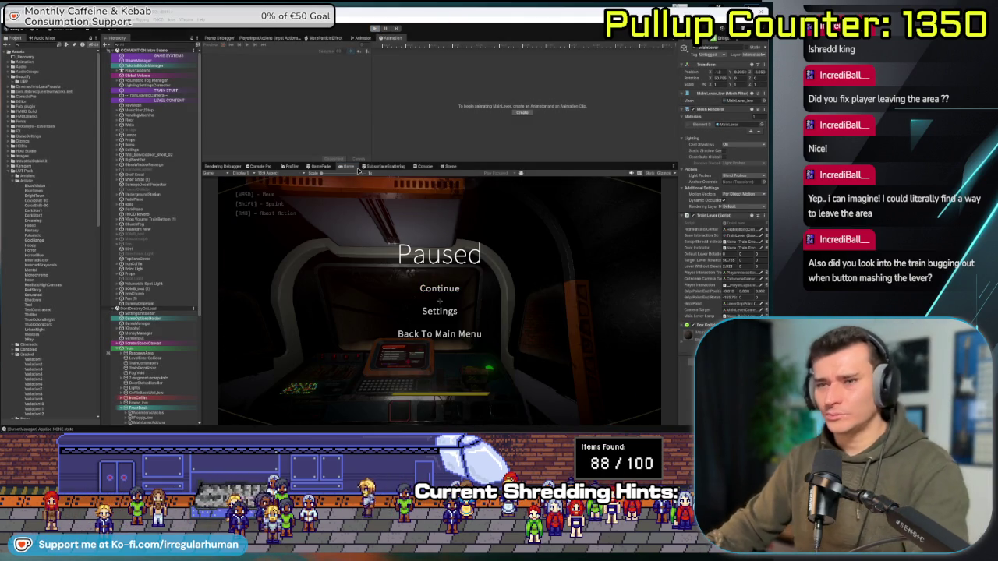
key(ctrl+p)
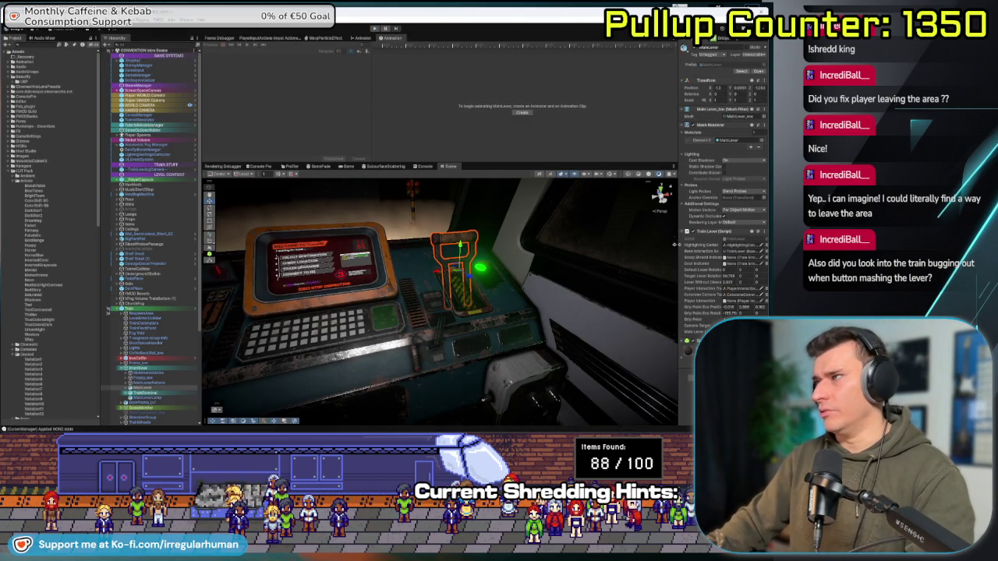
mouse_move(678, 252)
mouse_down()
mouse_move(577, 230)
mouse_move(599, 224)
mouse_up()
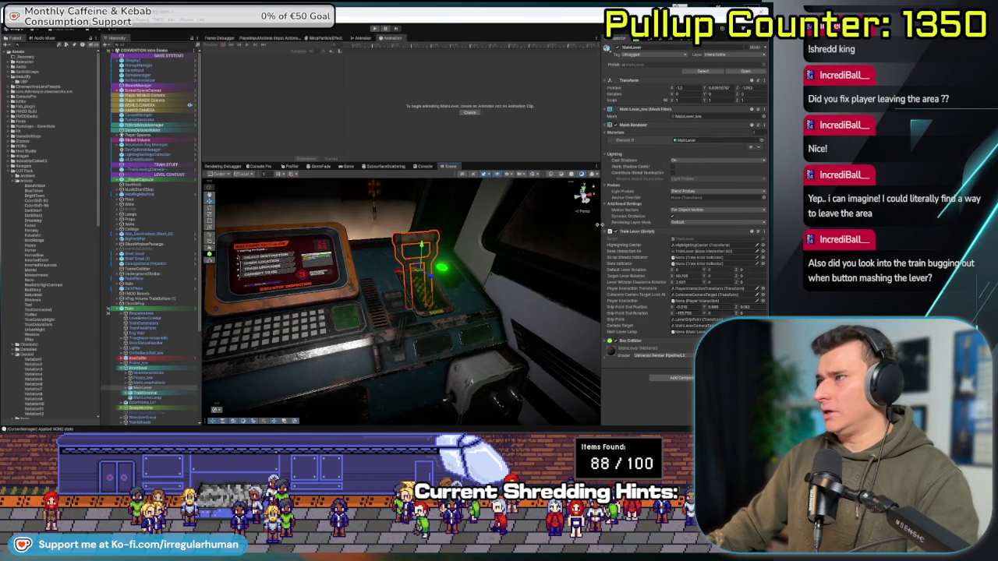
key(alt+Tab)
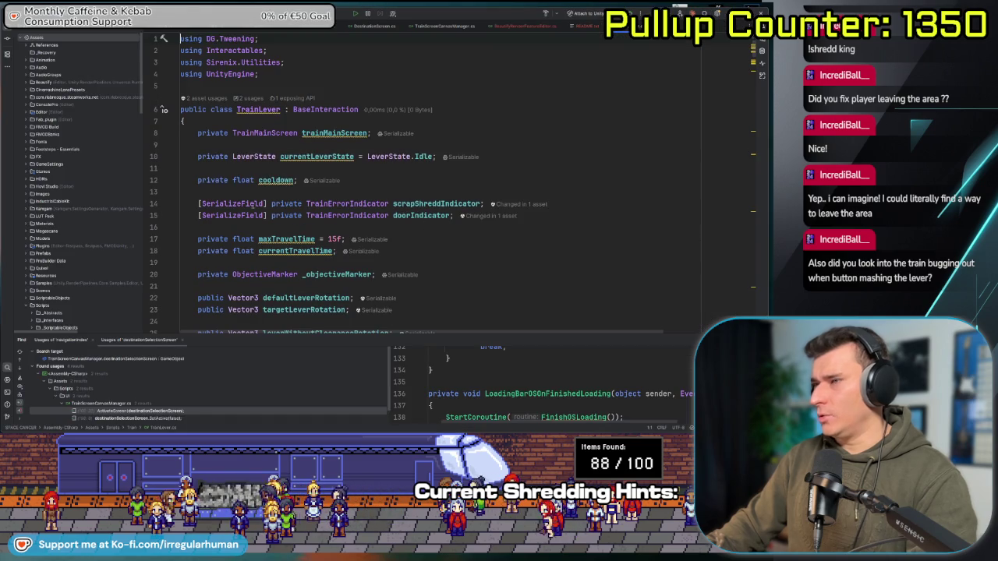
ctrl+scroll(497, 187, up, 2)
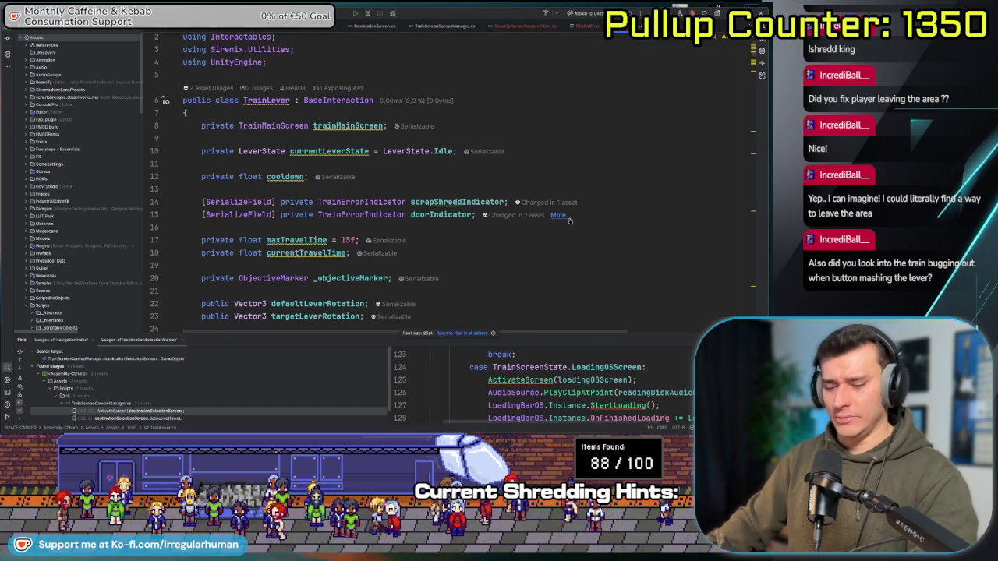
scroll(569, 222, up, 1)
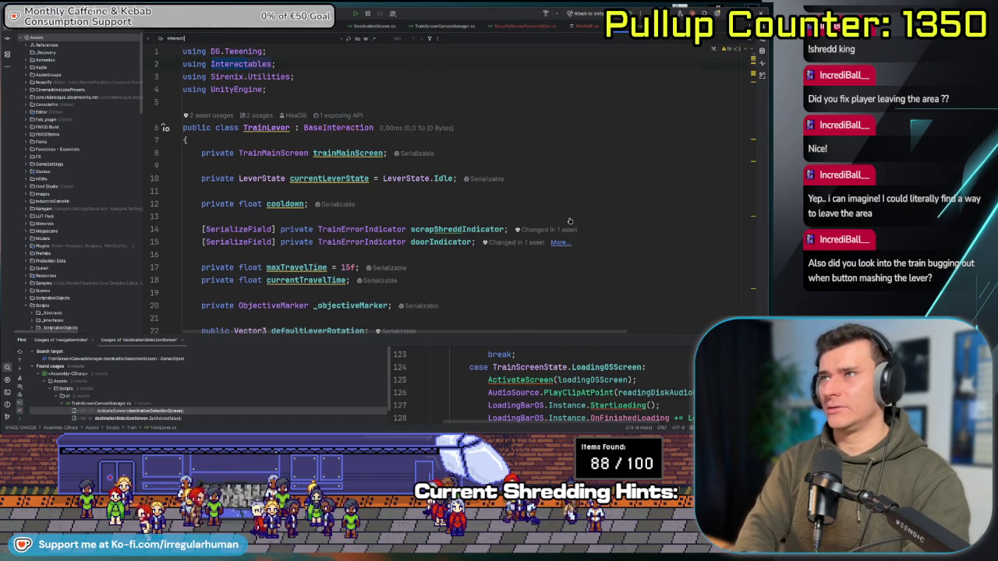
text(act()
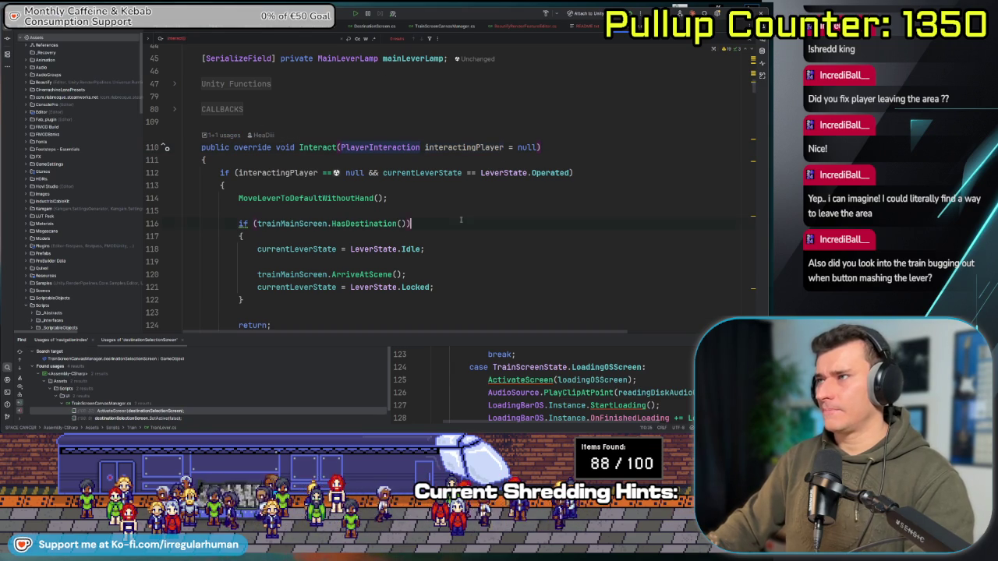
scroll(460, 208, down, 1)
scroll(475, 209, down, 4)
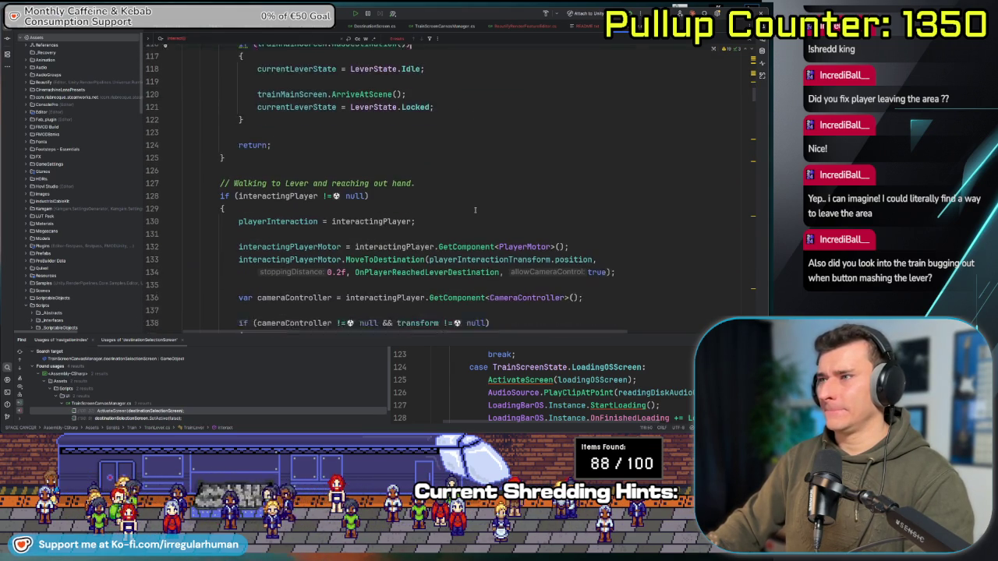
scroll(474, 210, down, 1)
scroll(475, 210, up, 3)
scroll(474, 210, down, 2)
scroll(460, 207, up, 1)
scroll(451, 205, up, 3)
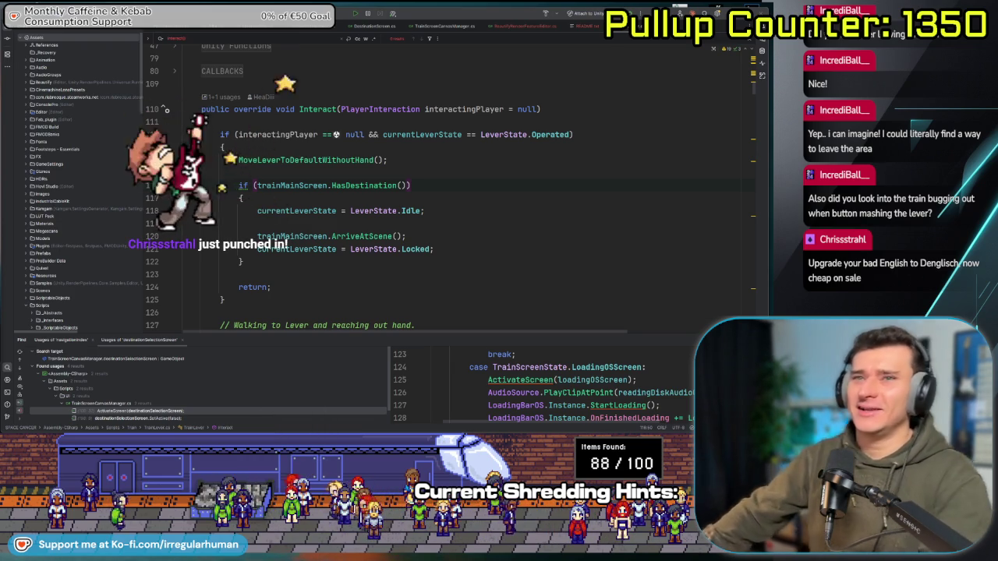
click(405, 262)
scroll(437, 257, down, 3)
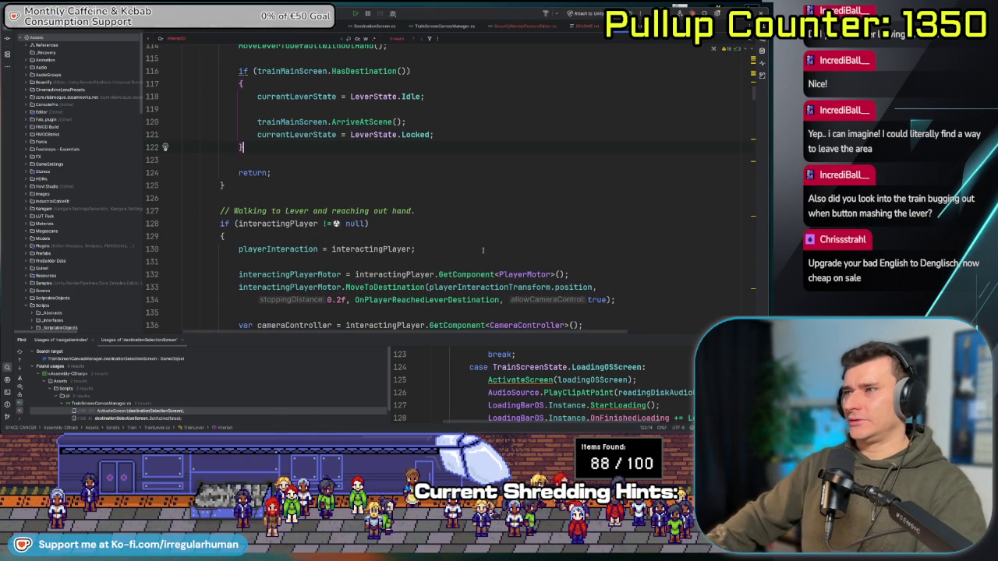
scroll(466, 206, down, 5)
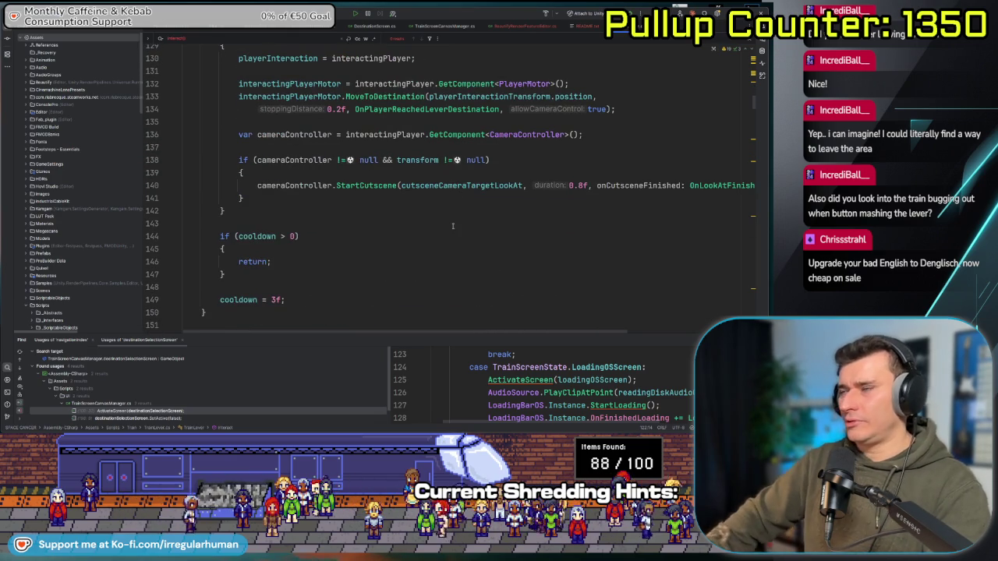
scroll(450, 207, up, 5)
scroll(450, 206, down, 2)
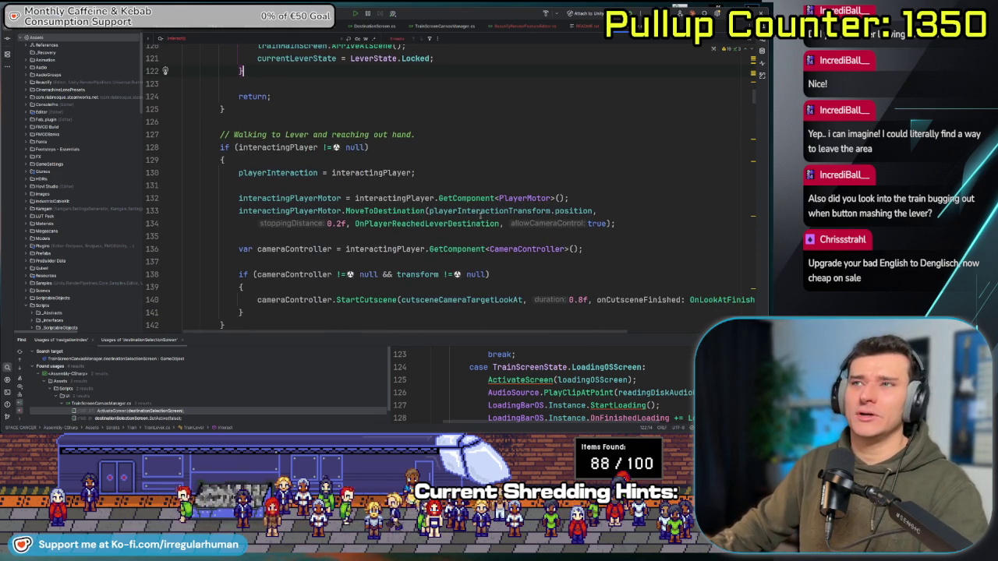
scroll(463, 220, up, 8)
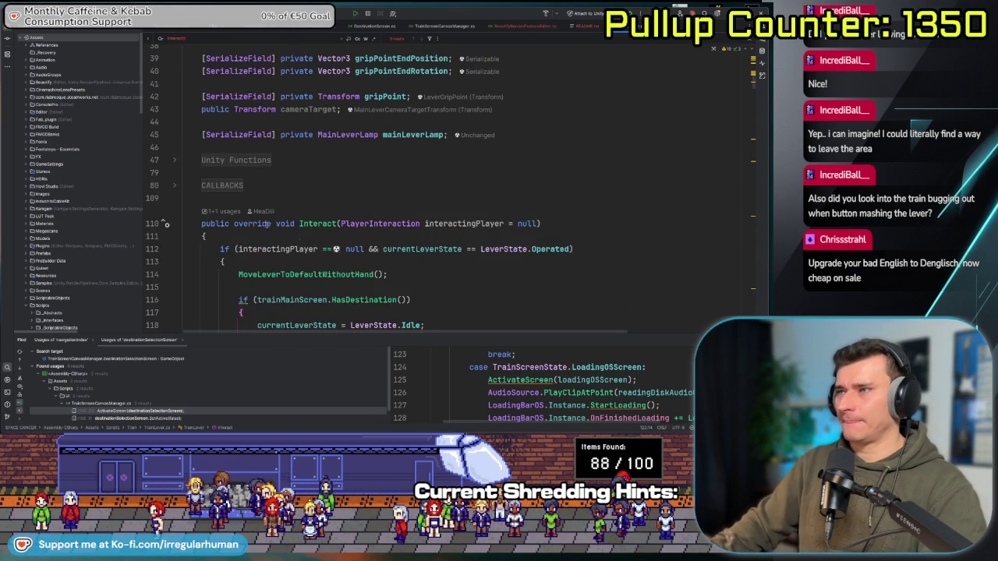
scroll(274, 223, down, 6)
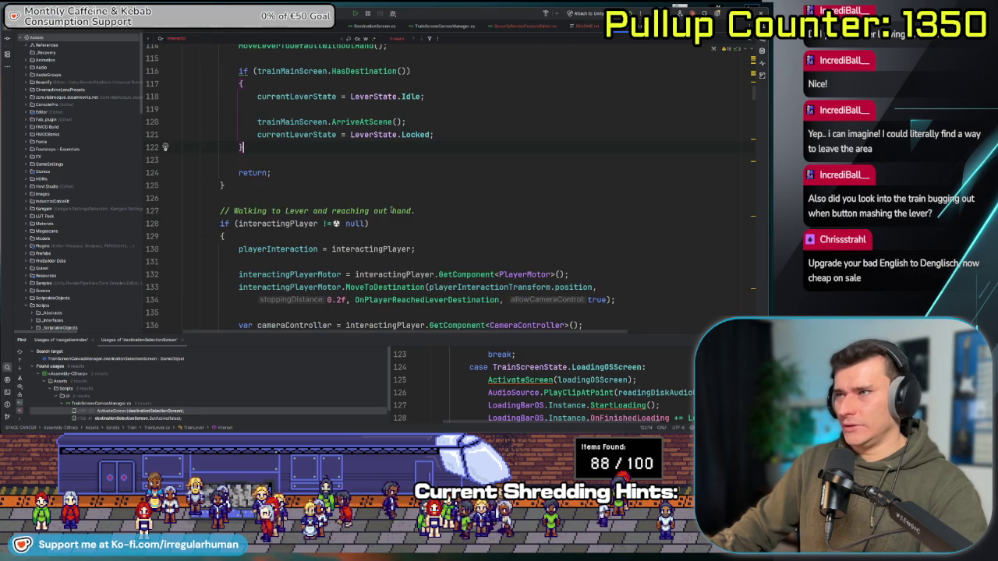
scroll(488, 199, down, 3)
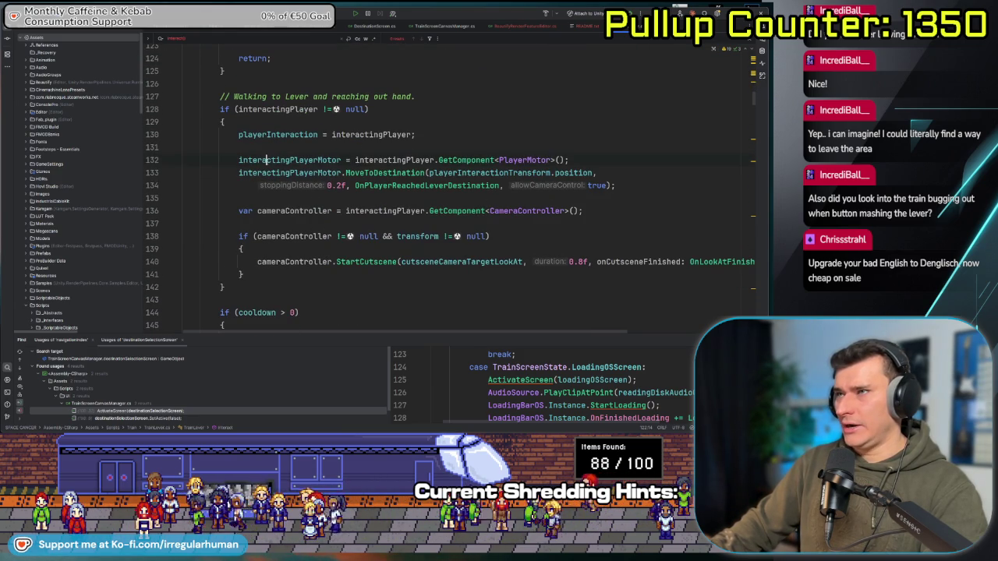
scroll(426, 201, up, 1)
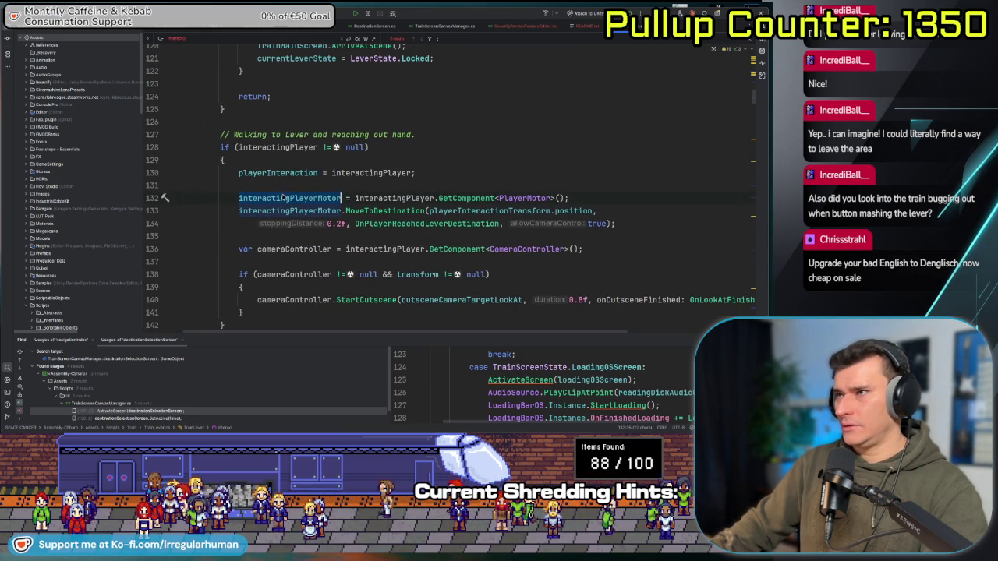
click(438, 177)
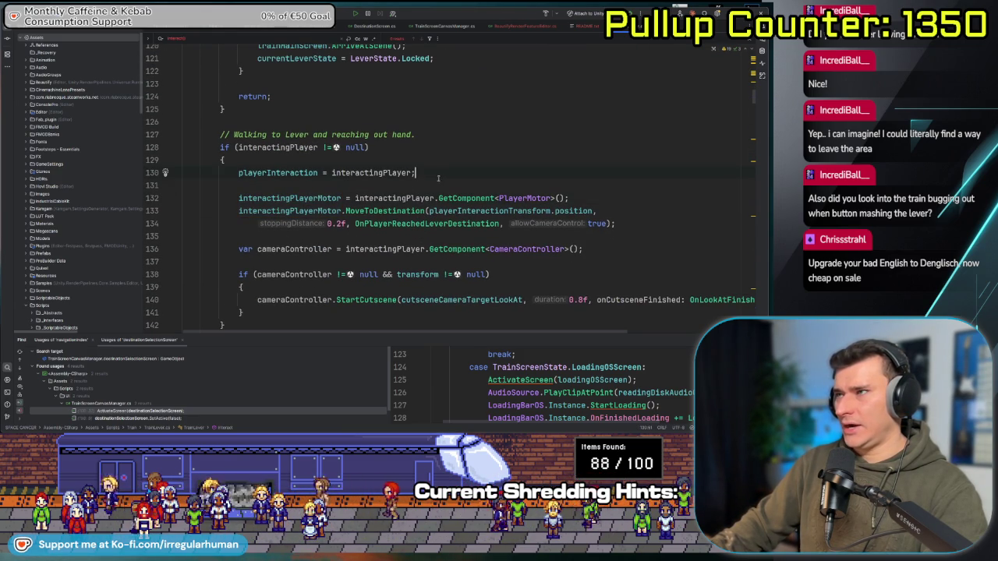
double_click(288, 198)
scroll(424, 205, down, 1)
scroll(424, 209, down, 5)
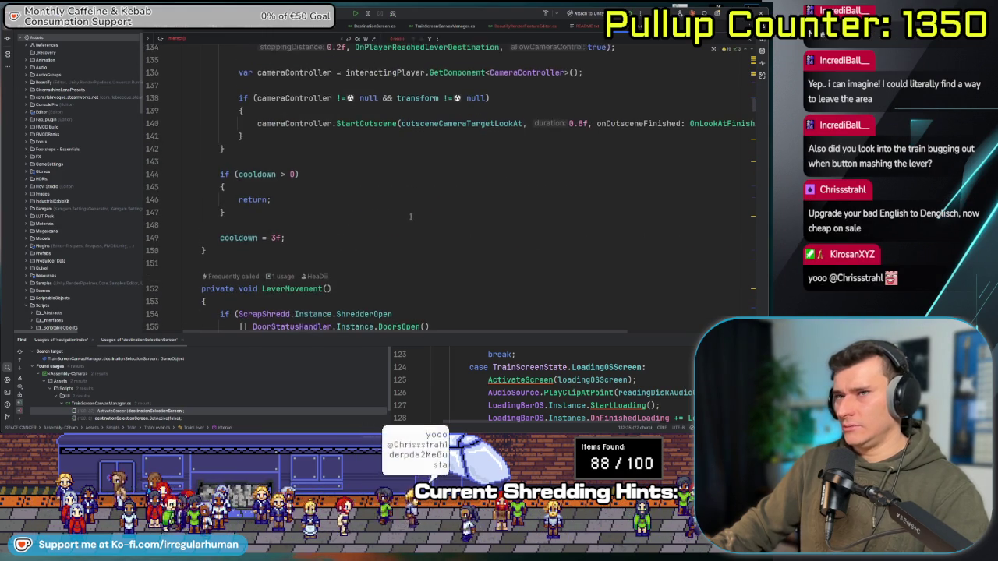
scroll(341, 207, up, 4)
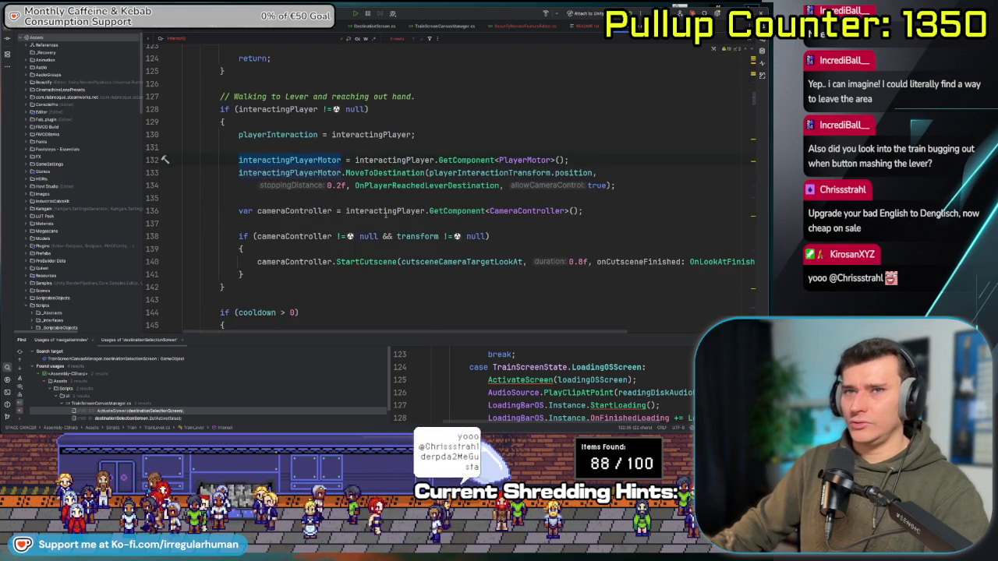
double_click(277, 135)
scroll(364, 207, up, 2)
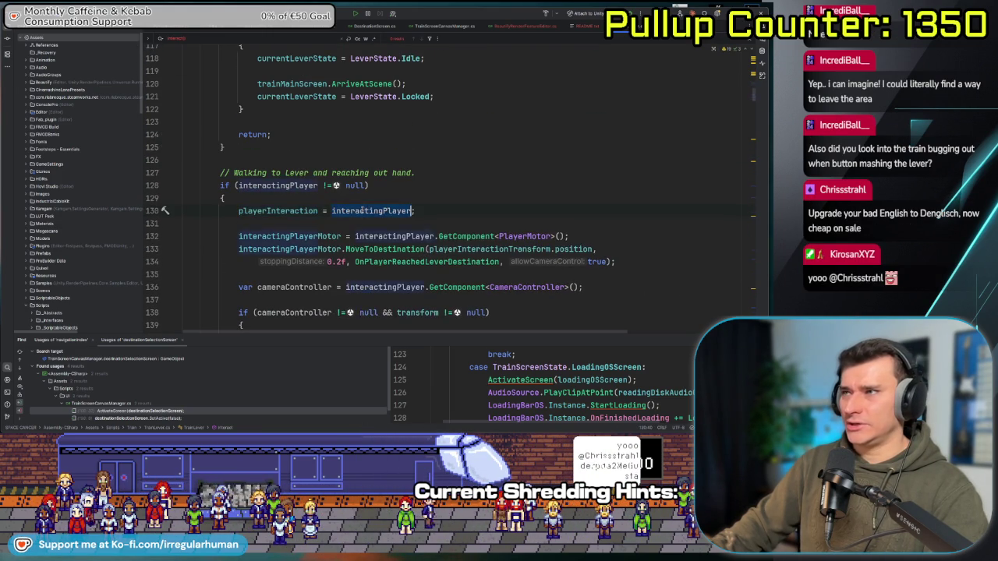
scroll(360, 210, up, 5)
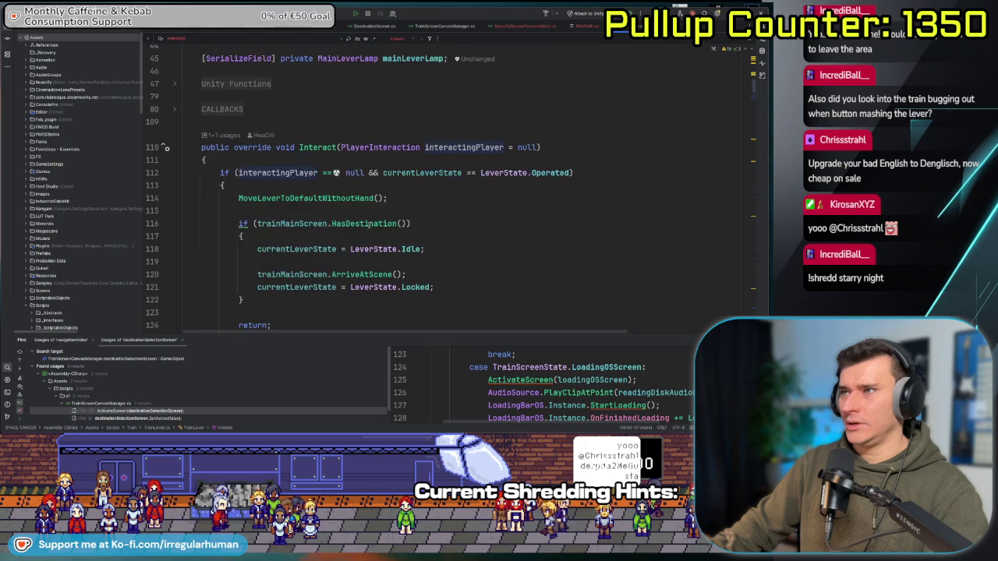
scroll(368, 225, down, 4)
scroll(327, 226, down, 4)
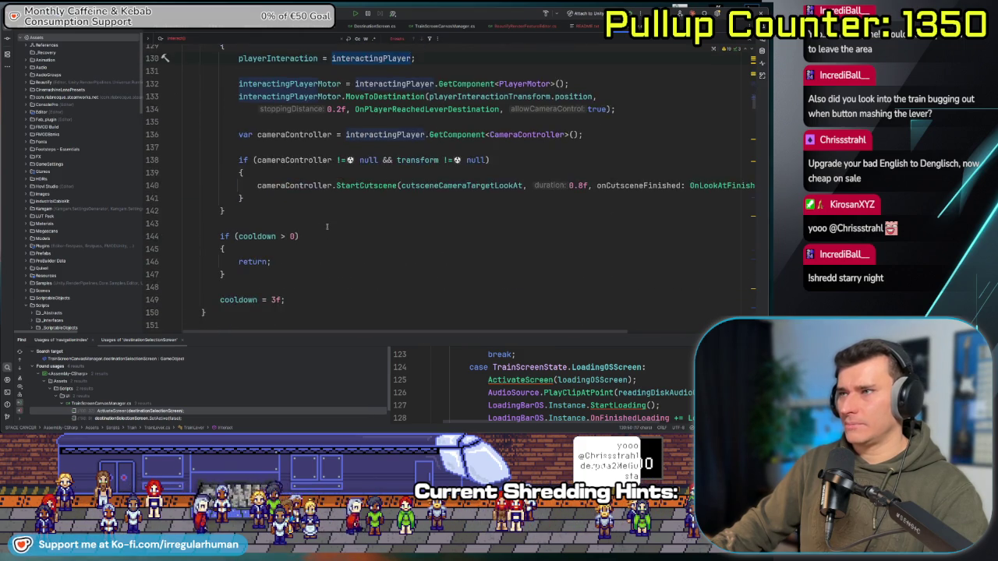
scroll(330, 228, down, 2)
scroll(298, 221, up, 2)
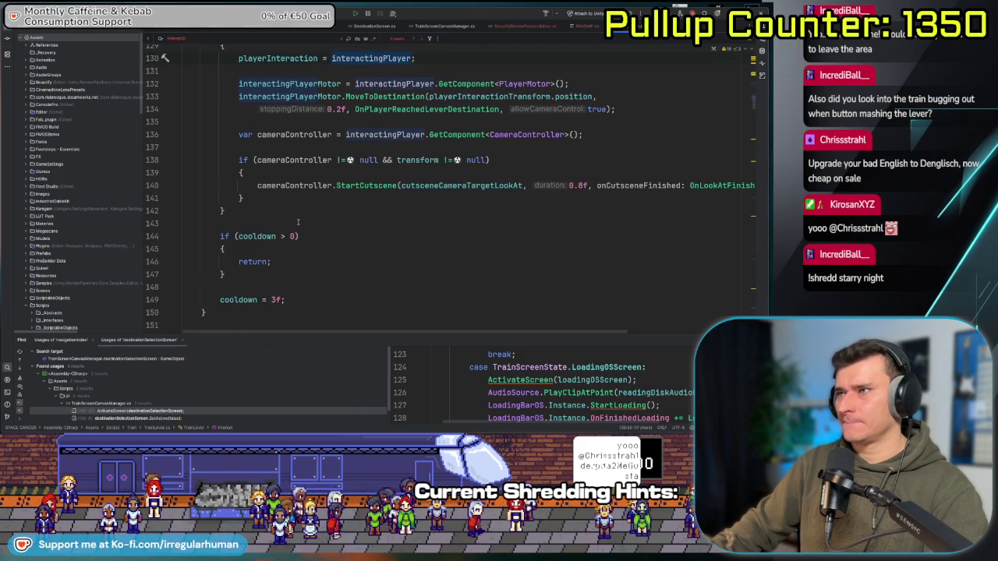
scroll(305, 227, down, 4)
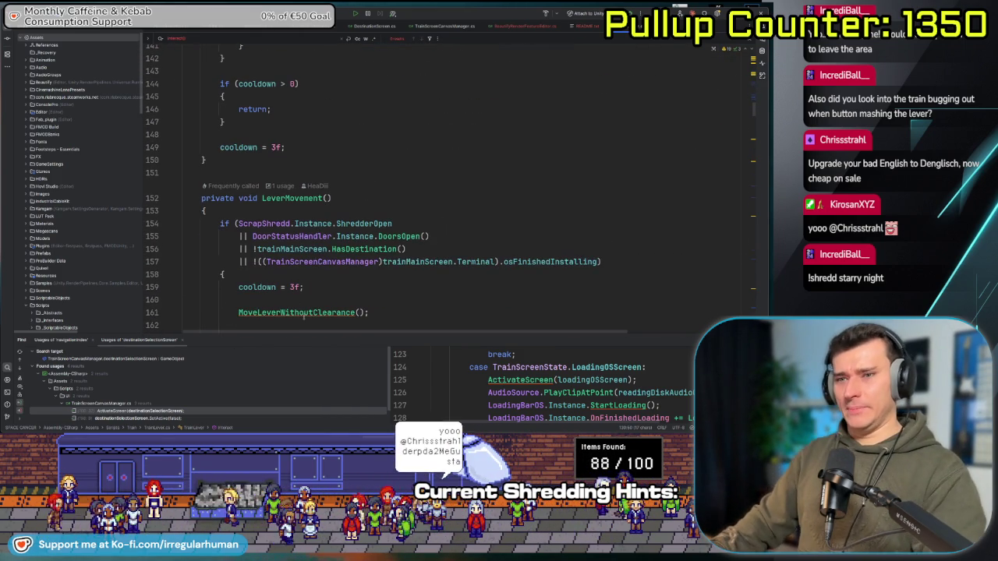
scroll(318, 269, up, 1)
scroll(318, 269, up, 6)
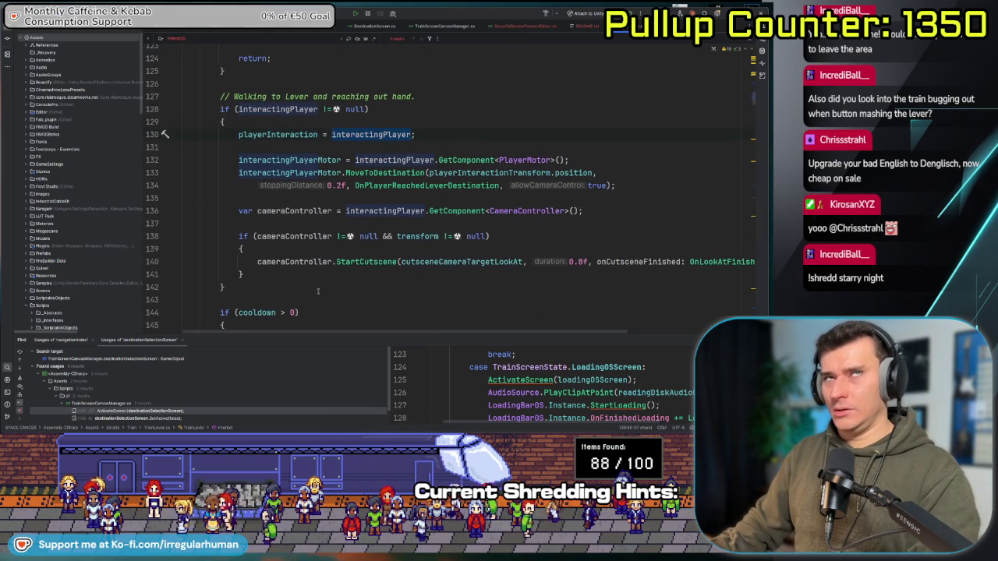
scroll(320, 226, down, 4)
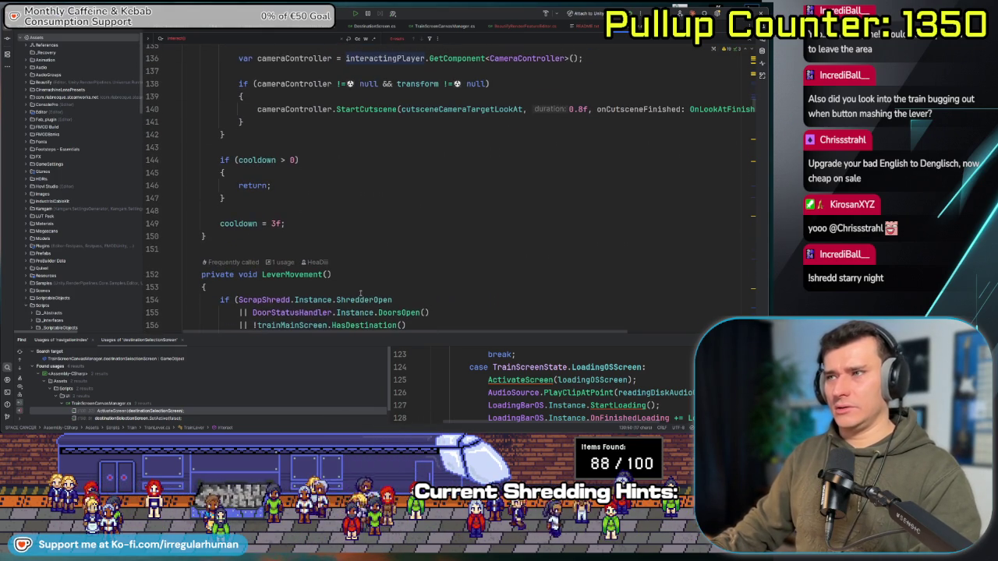
scroll(341, 239, up, 6)
double_click(280, 210)
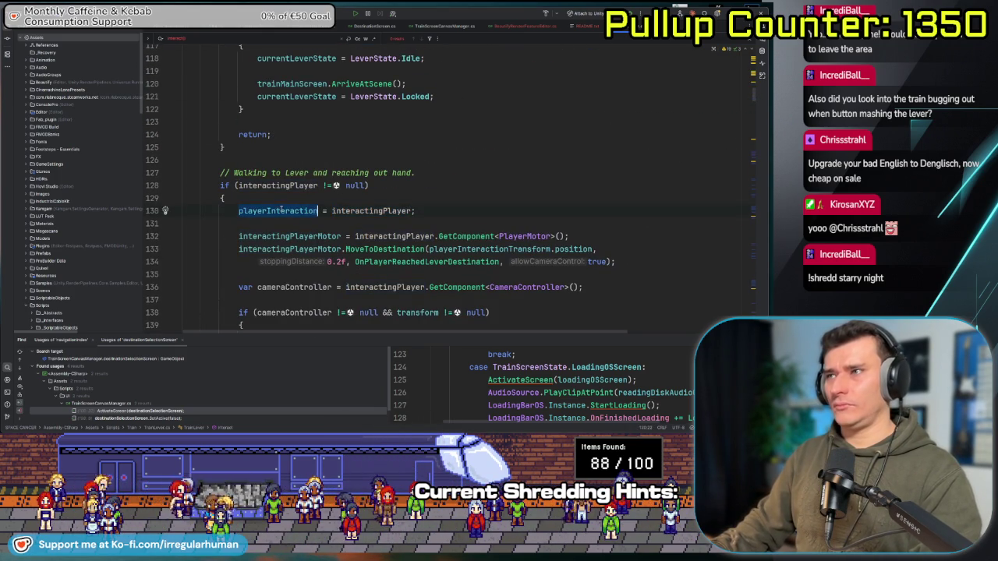
scroll(383, 241, up, 4)
scroll(322, 159, down, 3)
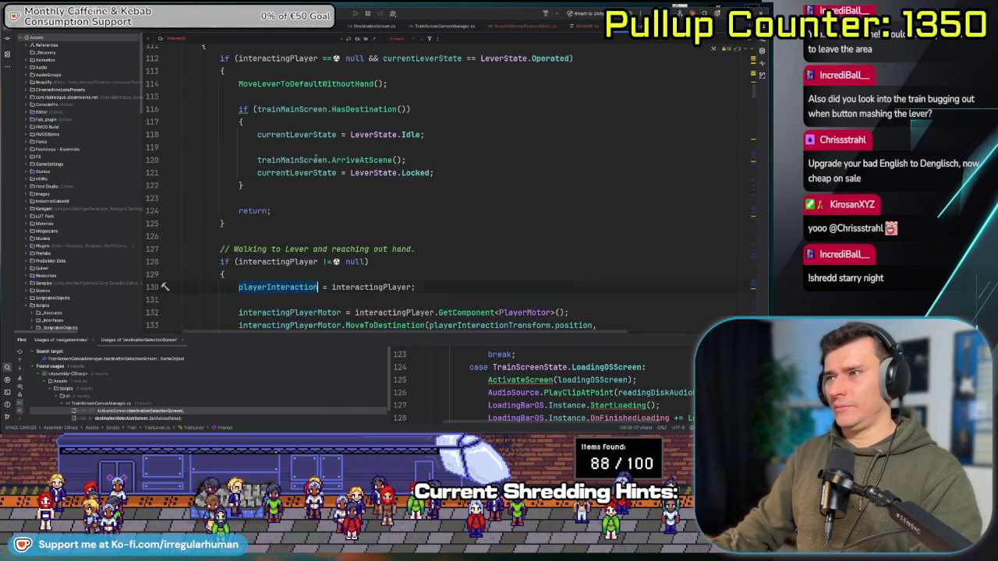
scroll(309, 114, up, 3)
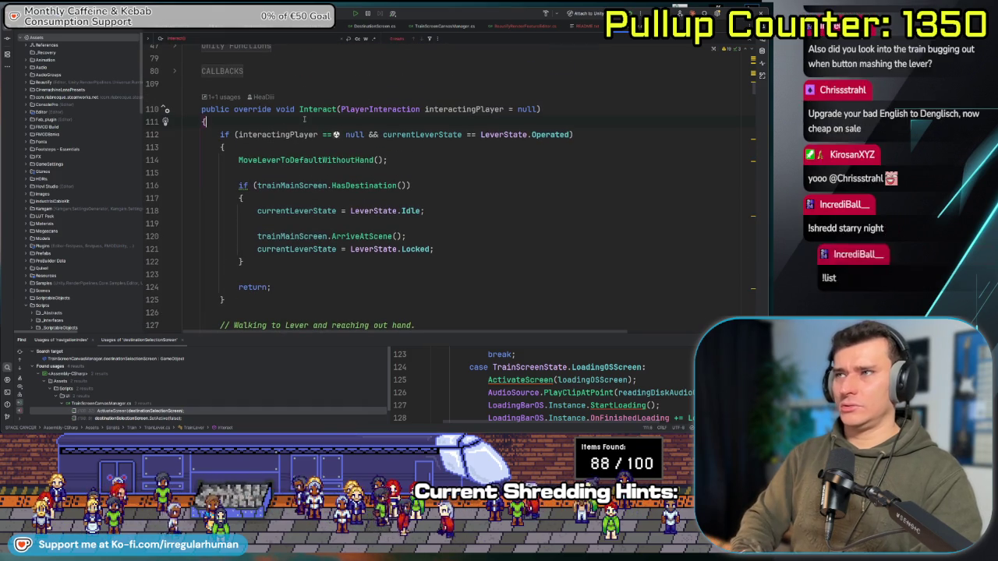
key(Return)
Start Interact with 'if (playerInteraction == interactingPlayer)' containing an abort comment and 'return;'.
text(i)
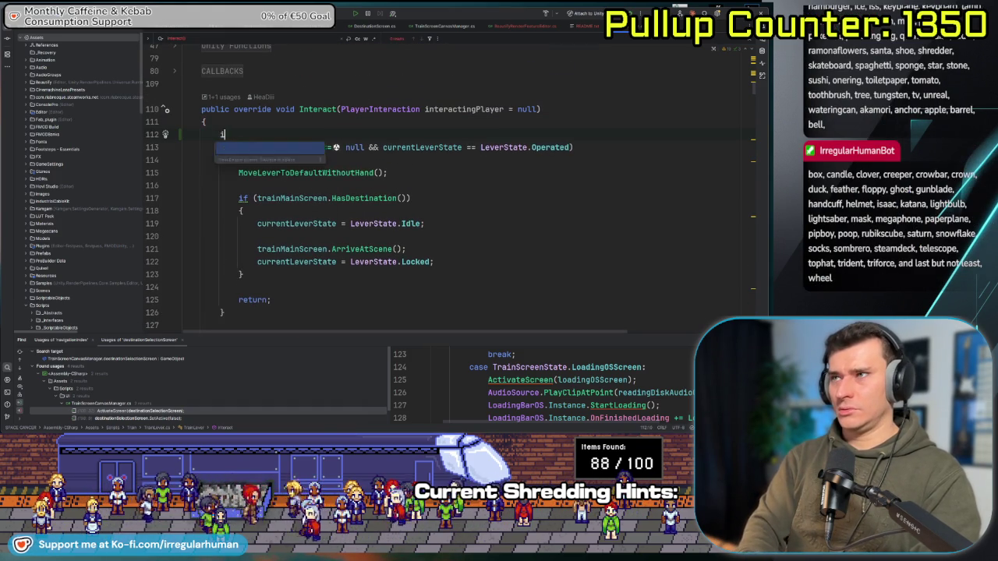
text(f (playerInteraction == interac)
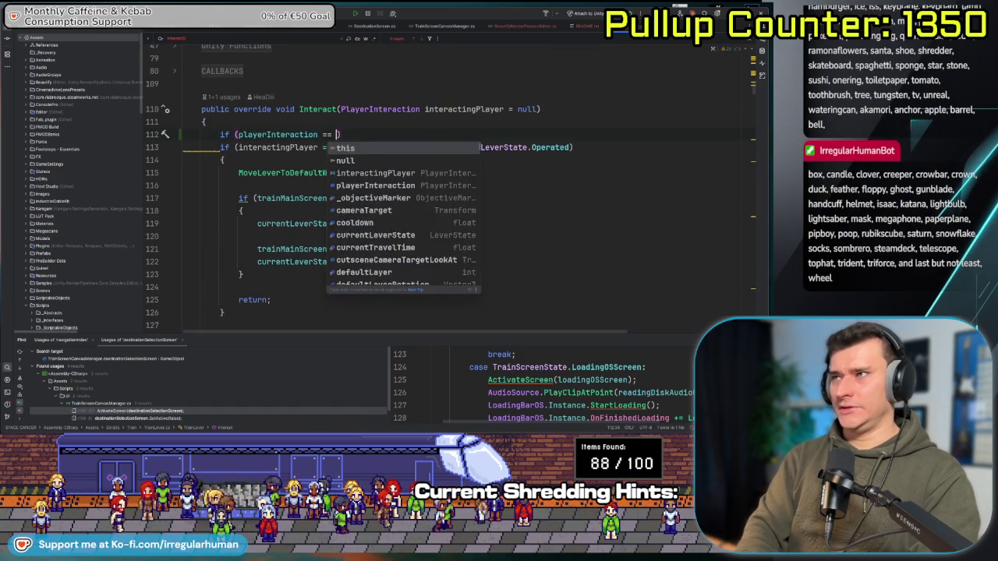
key(Return)
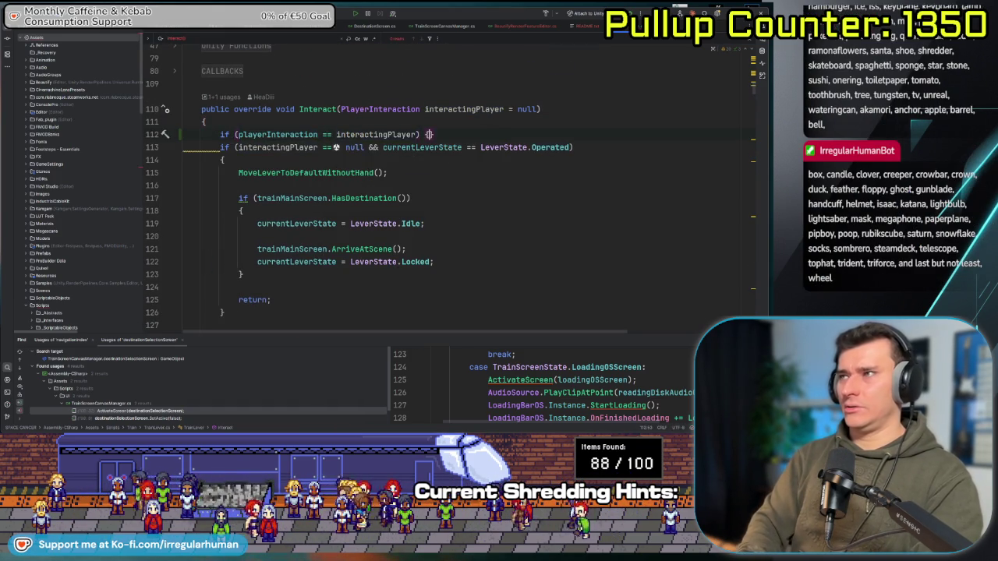
key(Return)
text({)
key(Return)
text(// Player is probably hitting E multiple times - abo)
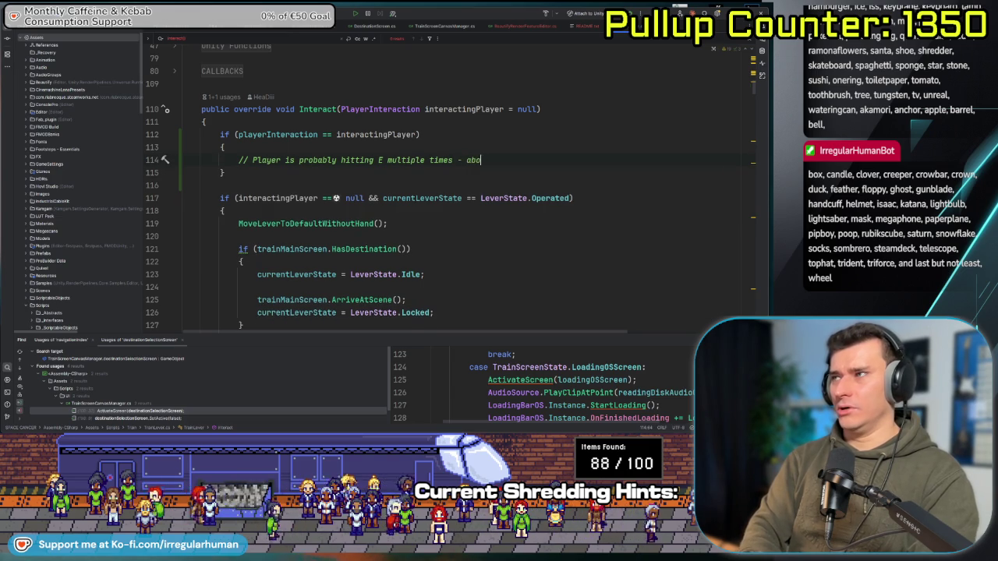
text(rt)
key(Return)
text(return;)
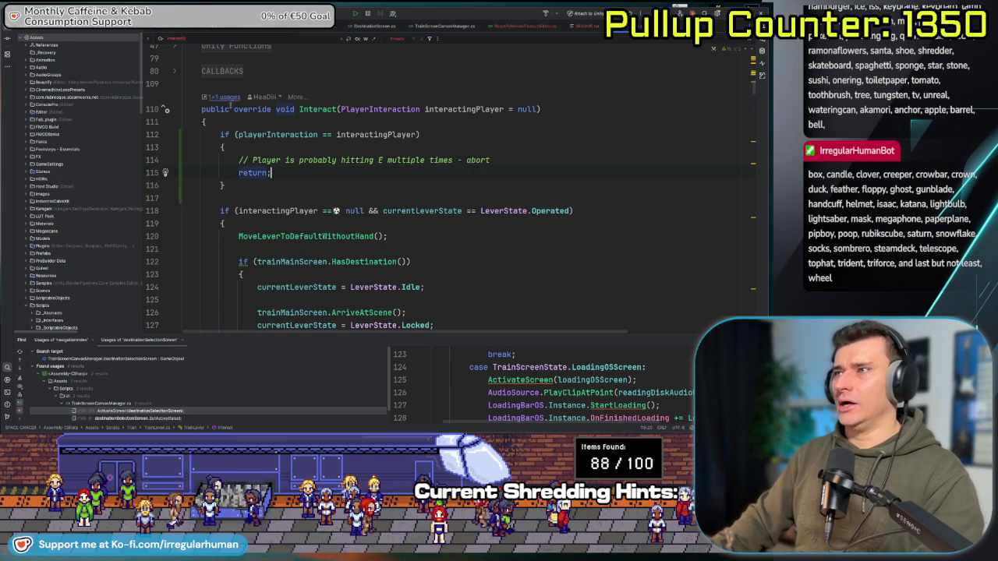
click(318, 134)
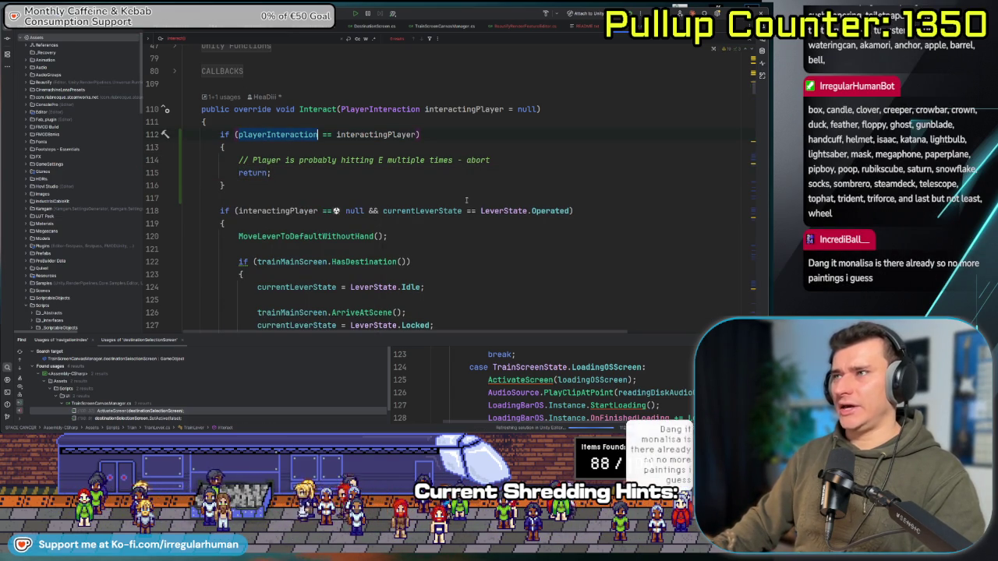
Trace the lever flow through the OnLookAtFinished, OnMoveHeadToLeverFinished and LeverMovement declarations.
scroll(360, 159, down, 20)
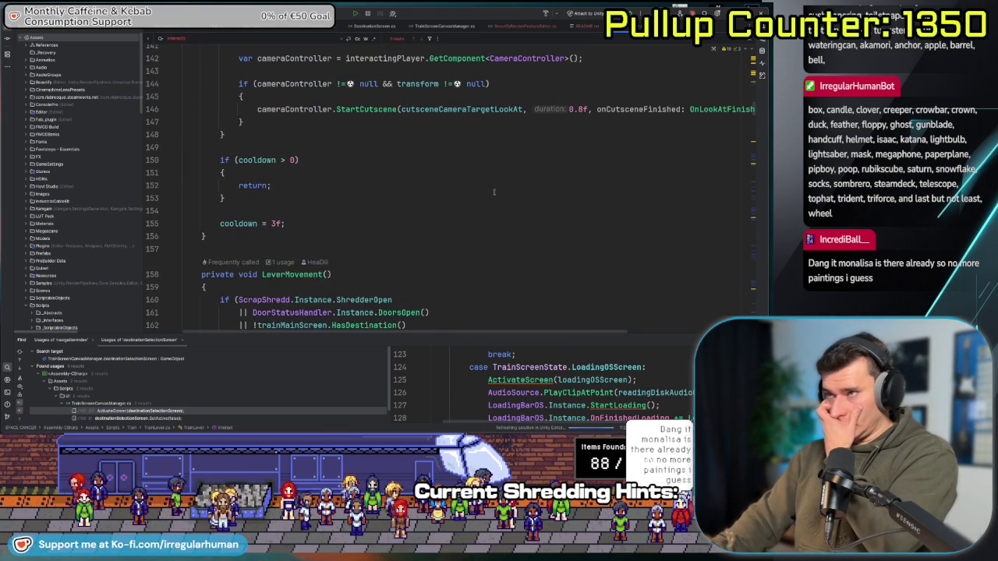
mouse_move(456, 334)
mouse_down()
mouse_move(530, 333)
mouse_move(460, 333)
mouse_move(610, 312)
mouse_up()
scroll(610, 312, up, 3)
ctrl+click(639, 272)
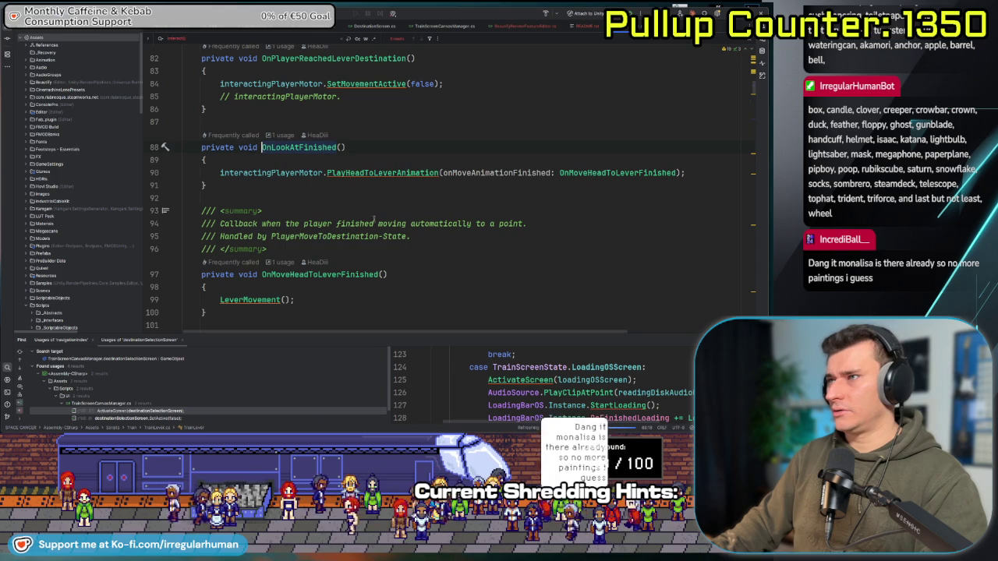
ctrl+click(598, 173)
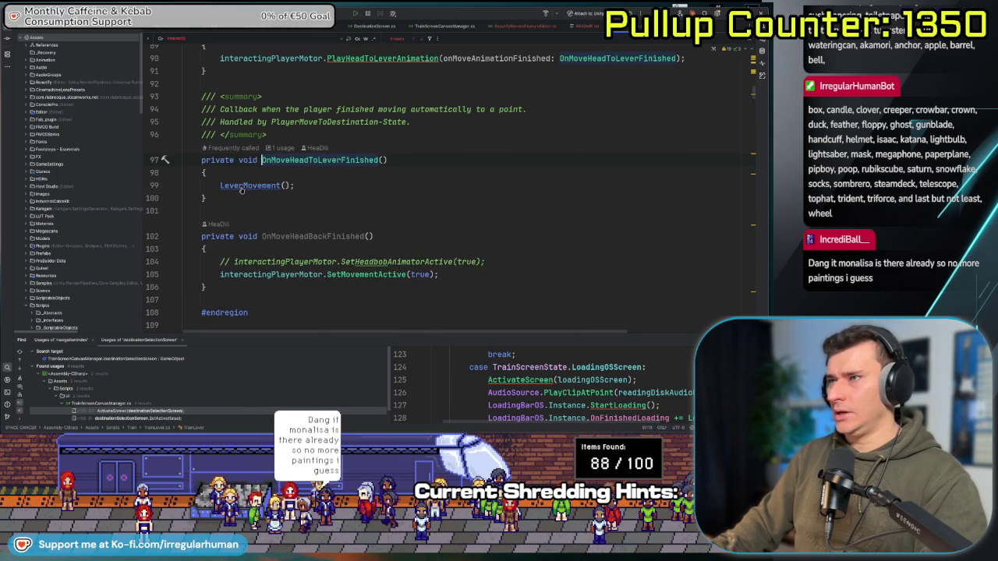
ctrl+click(253, 188)
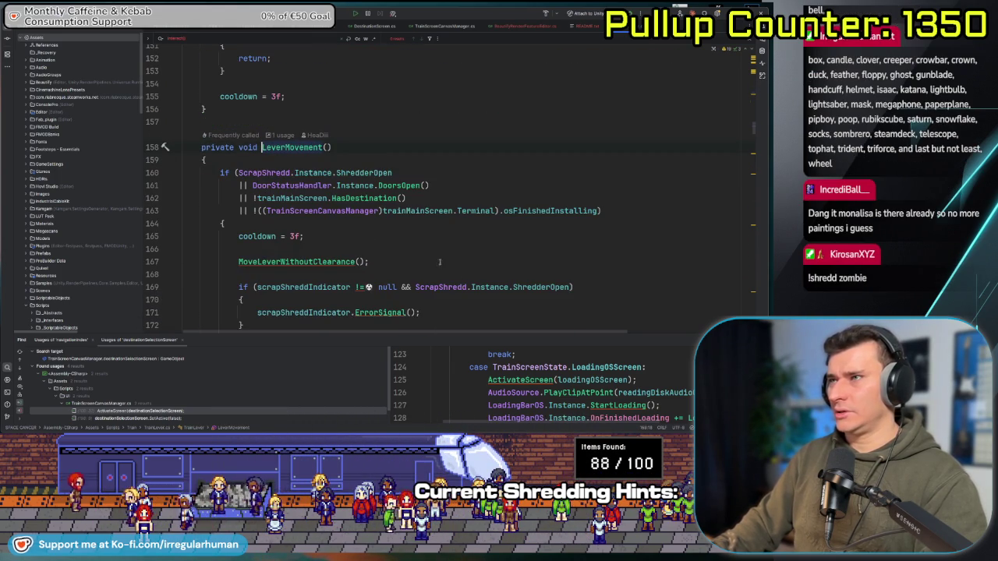
Go to the MoveLeverToTarget definition and find its InsertCallback at 2.1f.
scroll(440, 266, down, 5)
scroll(435, 237, down, 4)
scroll(319, 160, down, 3)
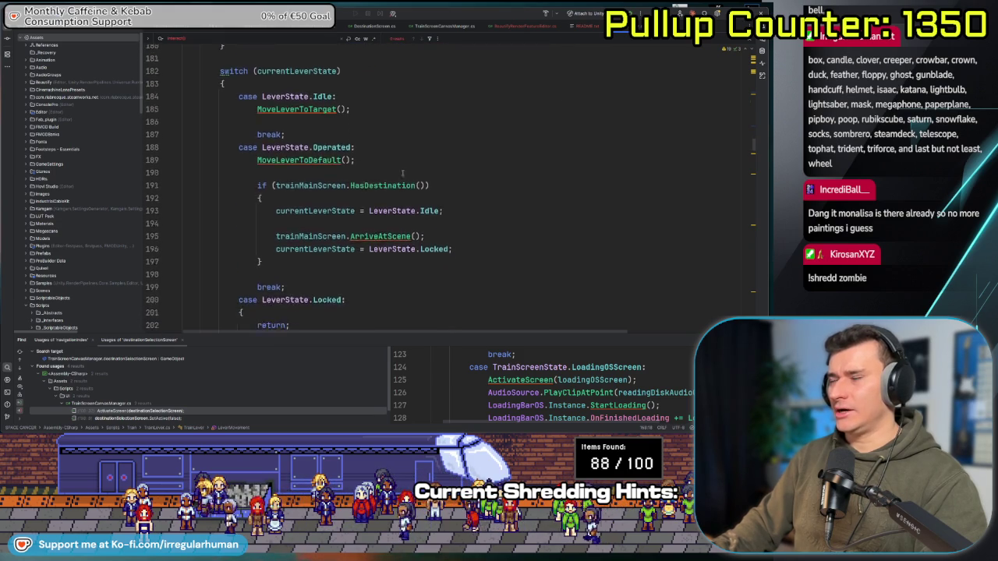
scroll(360, 176, up, 3)
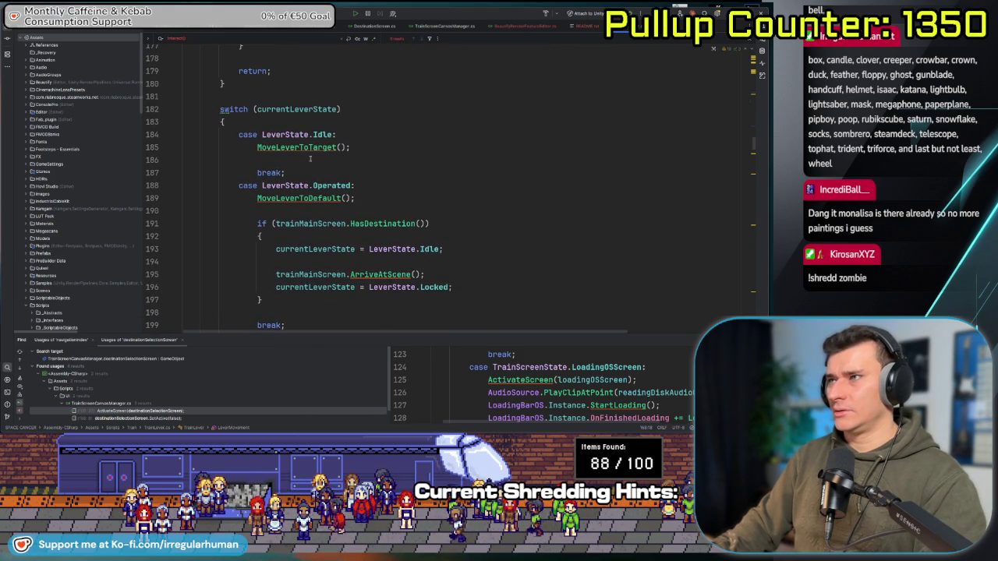
scroll(310, 159, down, 3)
scroll(311, 148, up, 3)
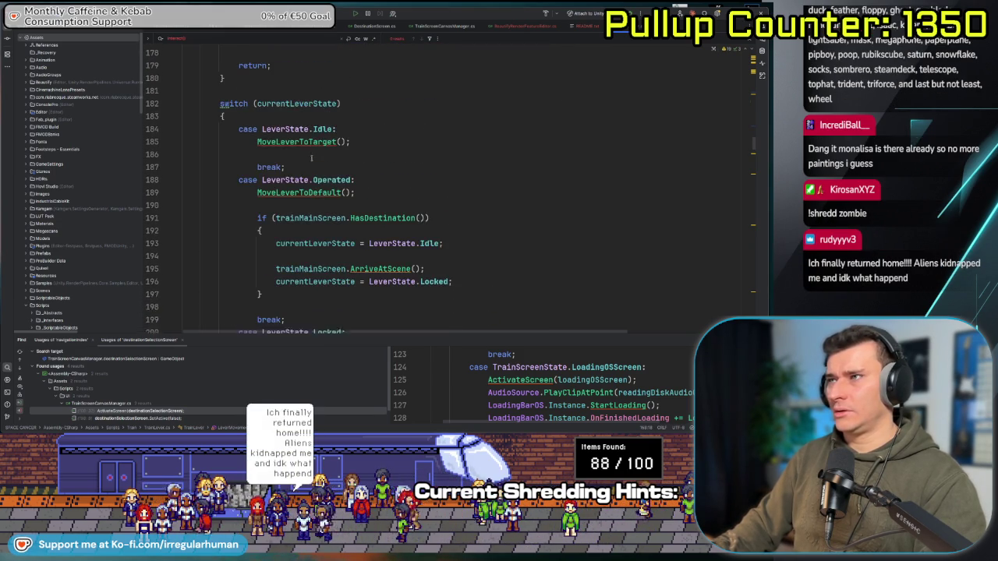
ctrl+click(312, 146)
scroll(343, 179, down, 8)
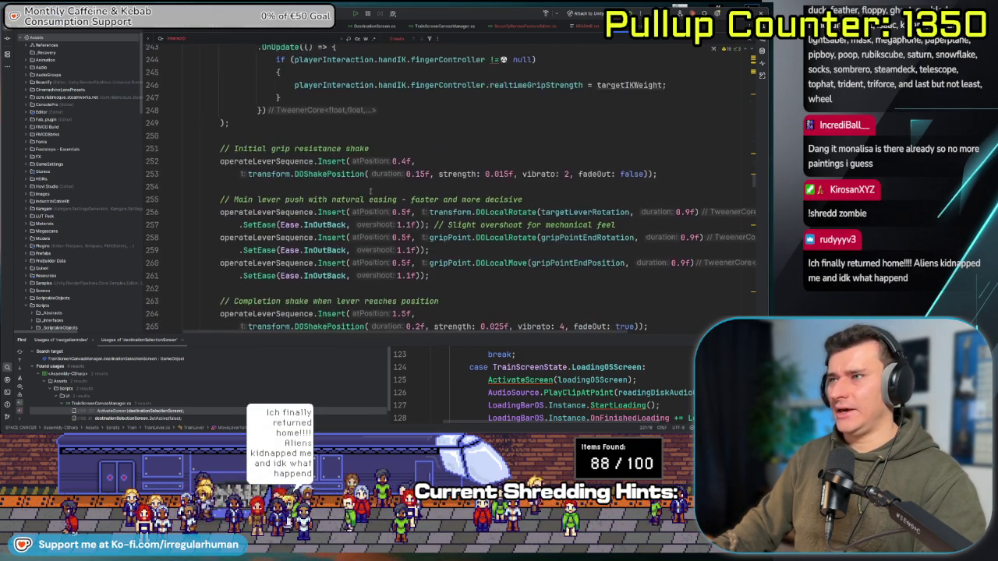
scroll(371, 191, down, 14)
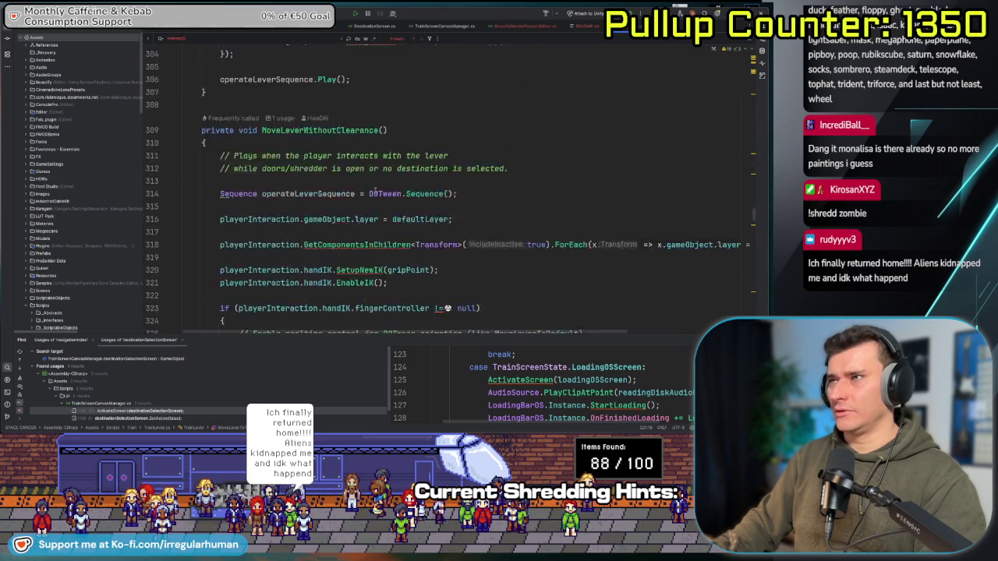
scroll(514, 206, up, 1)
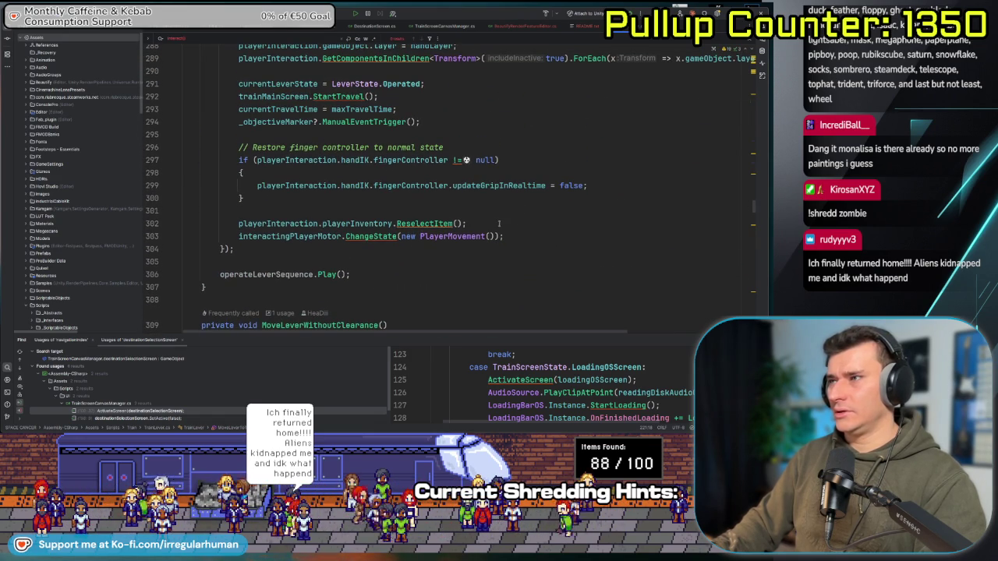
scroll(483, 238, up, 1)
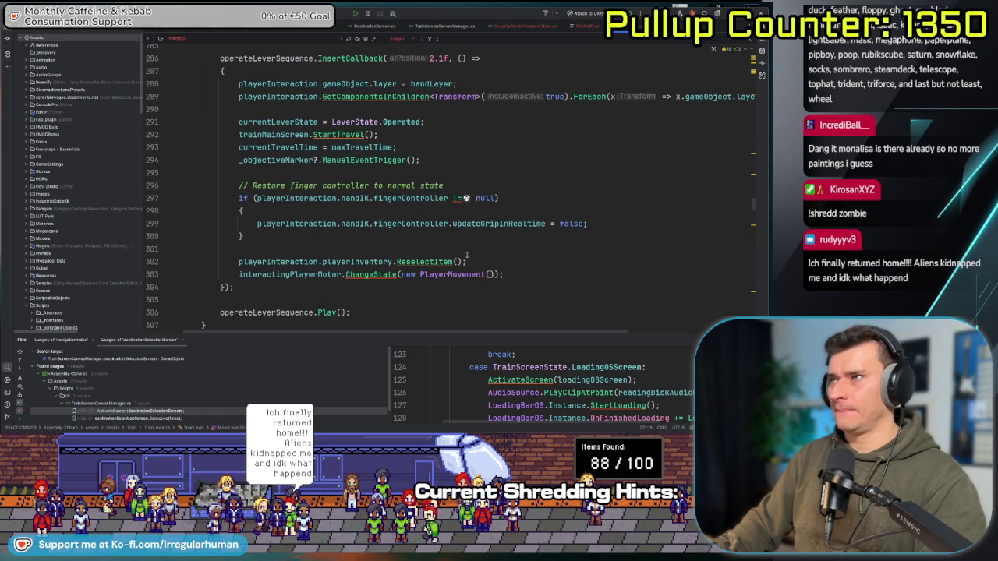
scroll(318, 80, up, 1)
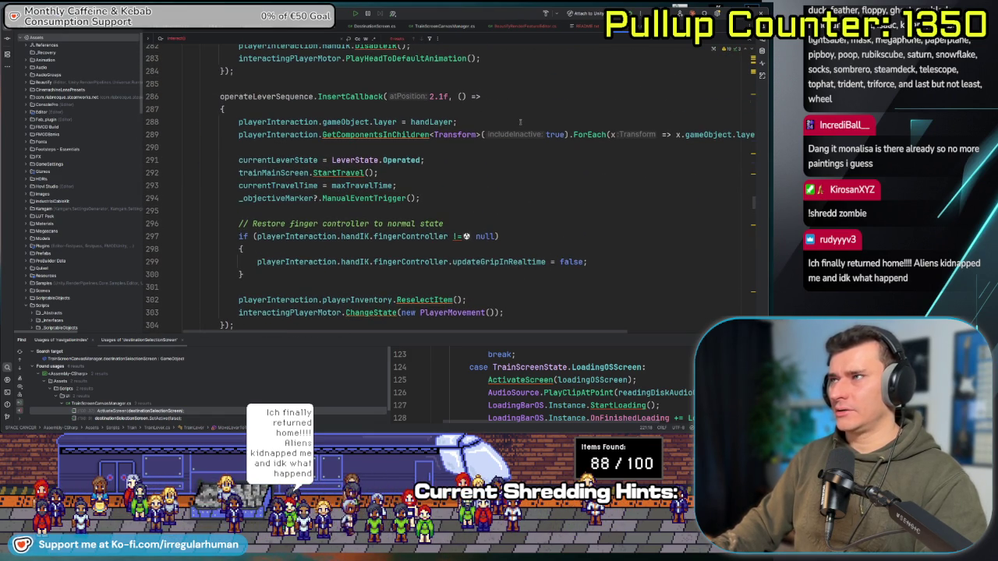
scroll(468, 257, down, 1)
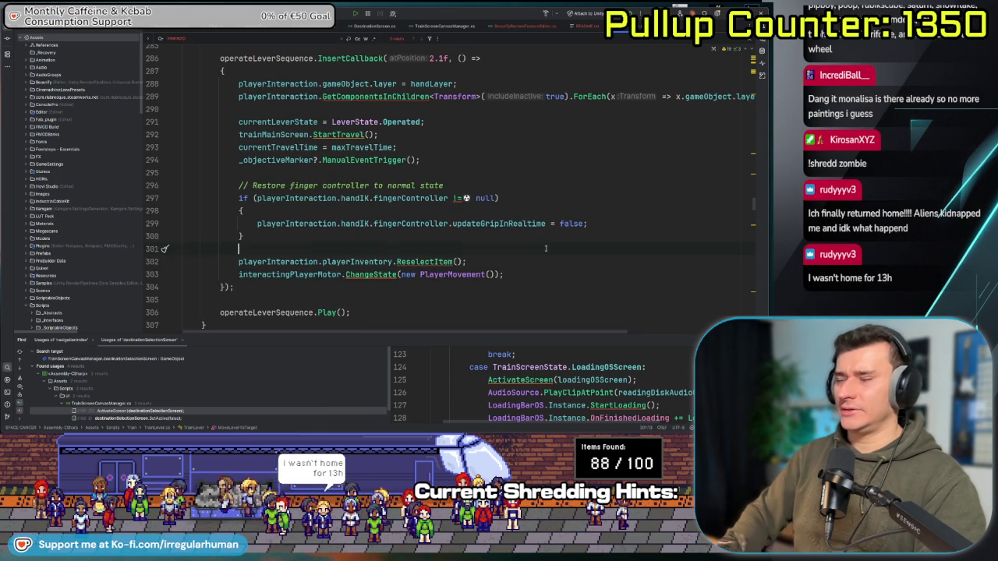
In MoveLeverToTarget, add 'playerInteraction = null;' after the ChangeState(new PlayerMovement()) call.
key(Return)
text(playerInteraction = null;)
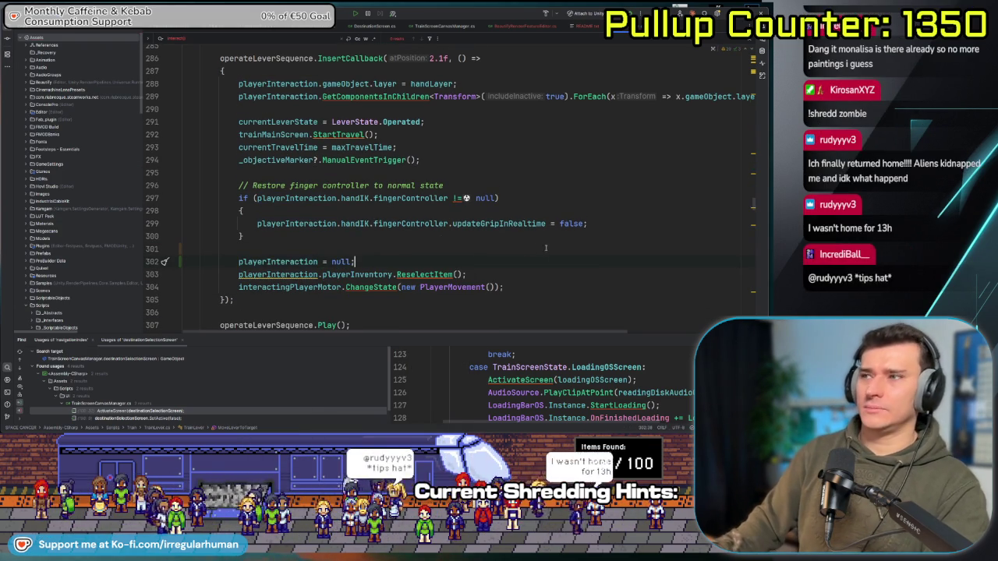
key(ctrl+z)
key(ctrl+z)
key(ctrl+z)
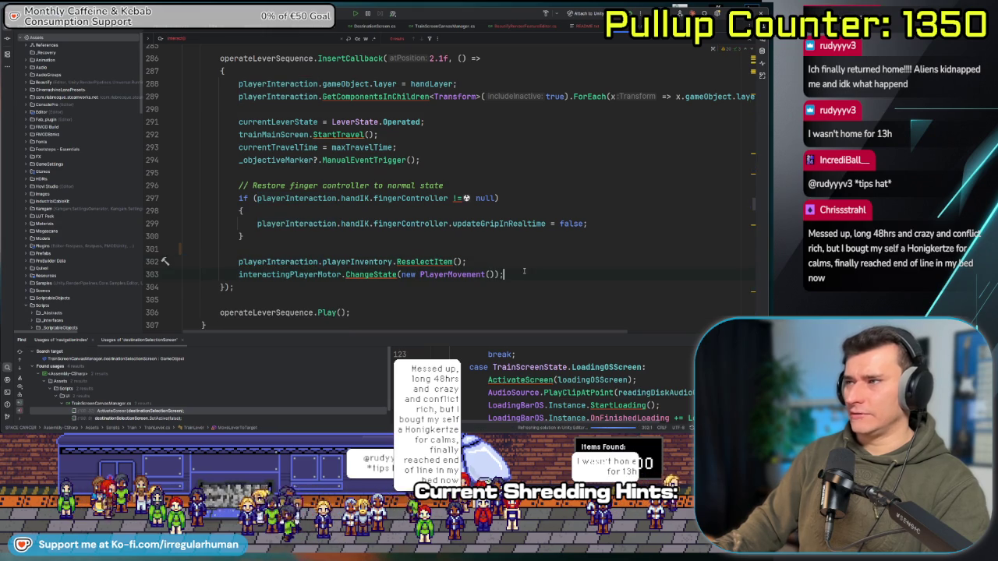
key(Return)
text(playerInteraction = null;)
key(Return)
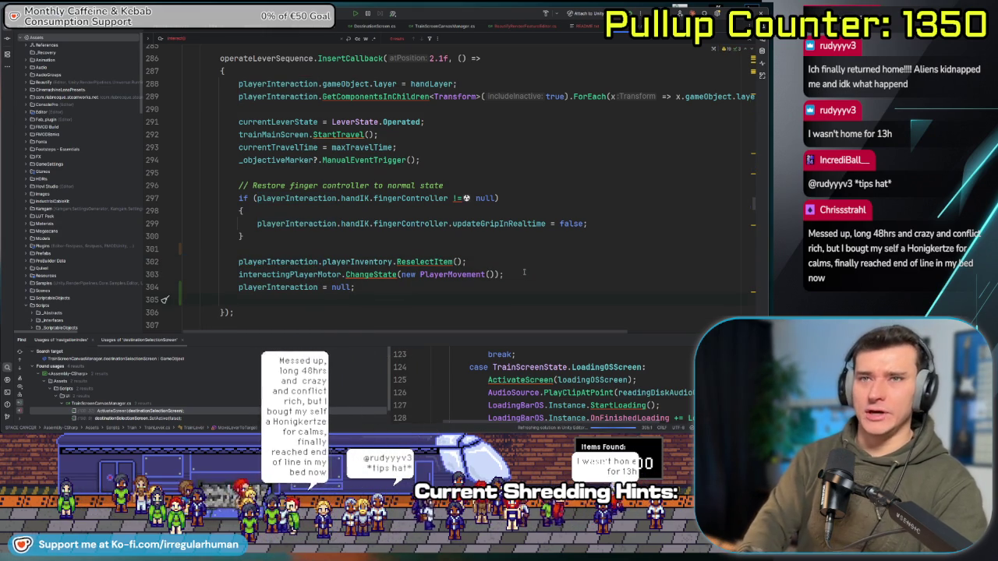
key(BackSpace)
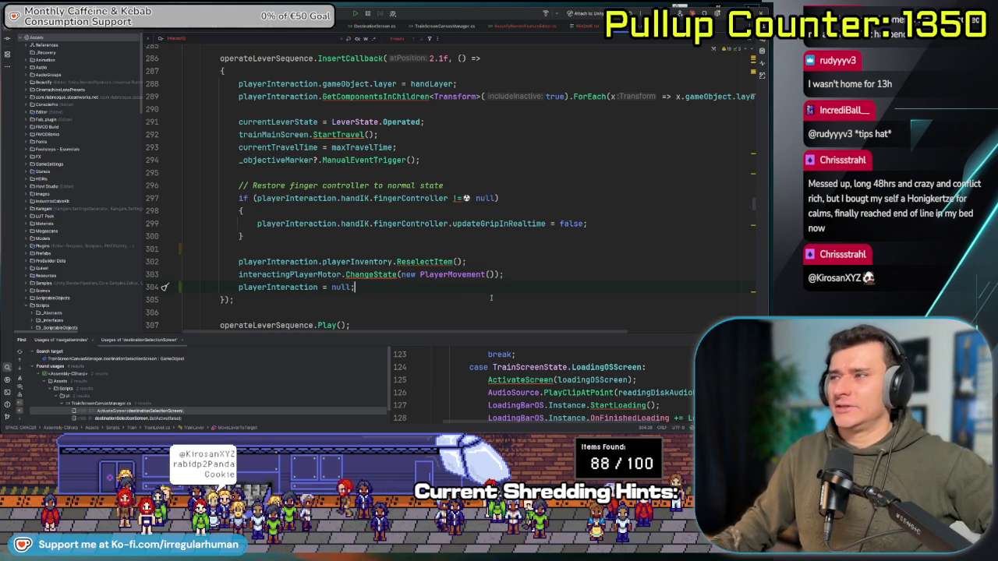
key(Return)
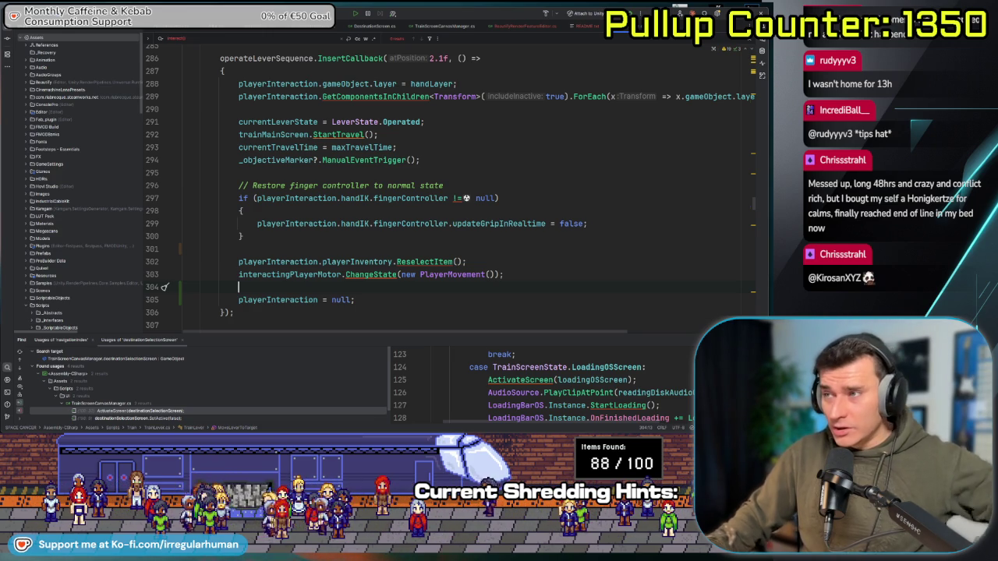
Add the same 'playerInteraction = null;' line after ChangeState in MoveLeverWithoutClearance.
click(308, 300)
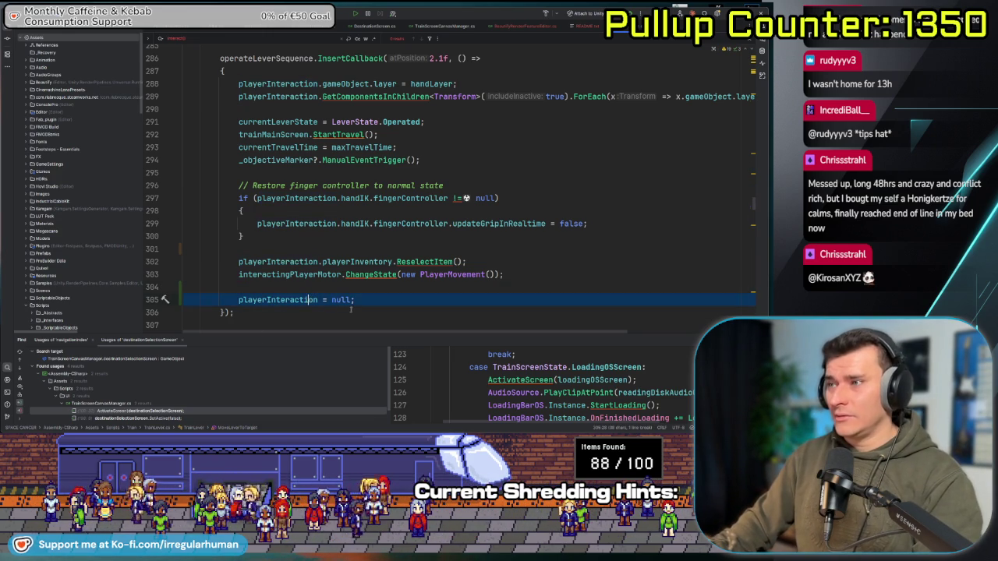
scroll(396, 290, down, 5)
scroll(377, 310, up, 2)
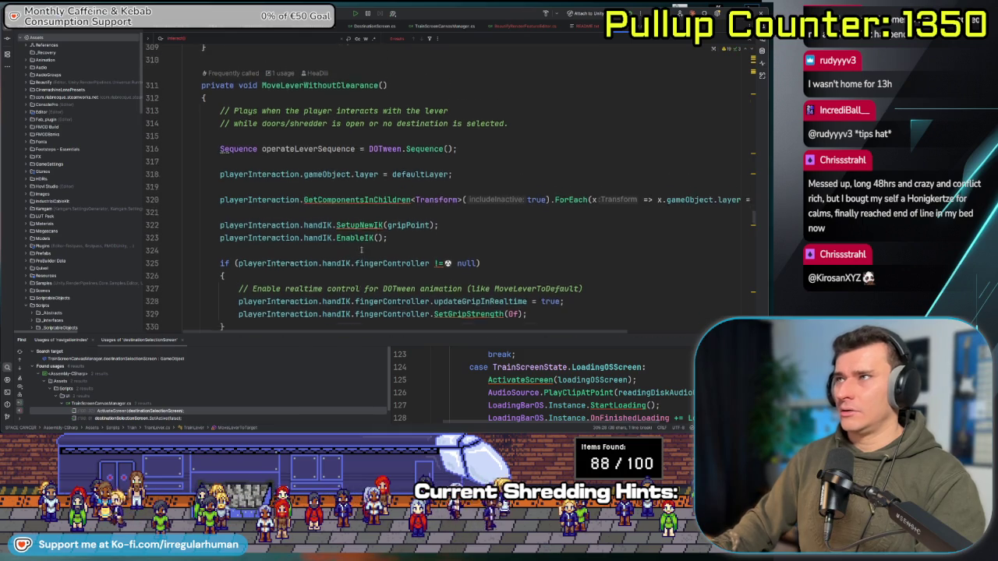
scroll(385, 251, down, 10)
scroll(385, 251, down, 20)
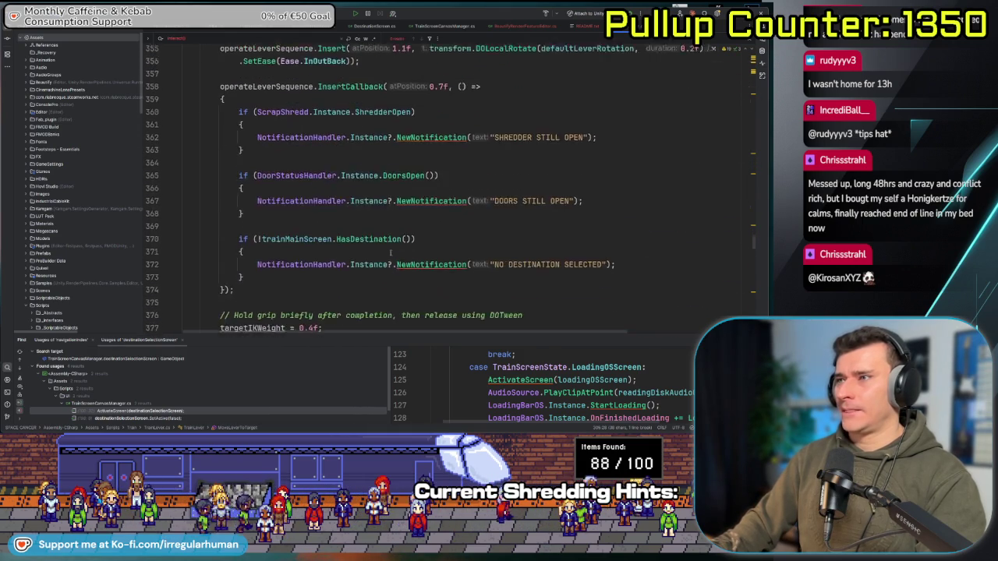
scroll(408, 256, down, 3)
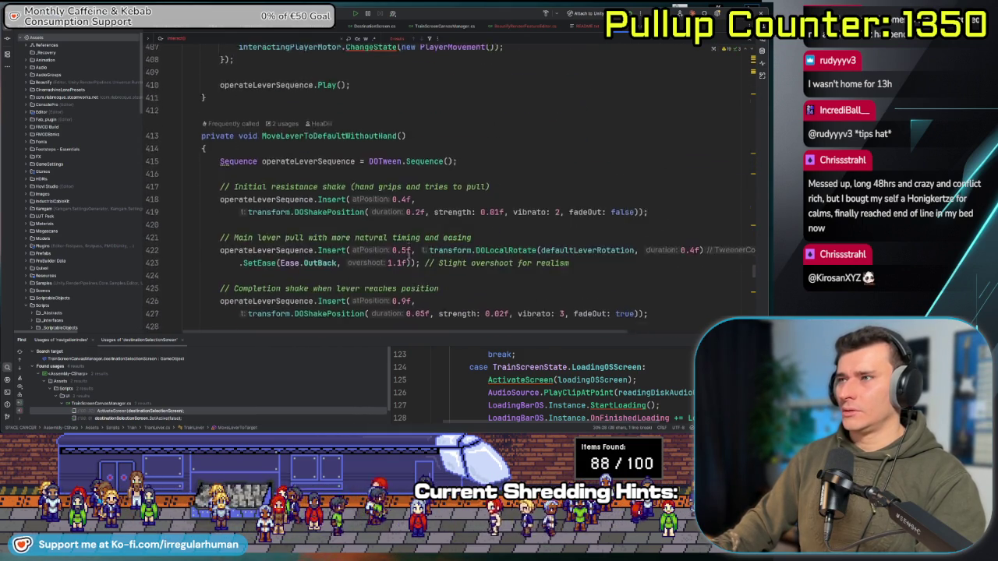
scroll(506, 265, up, 6)
click(570, 275)
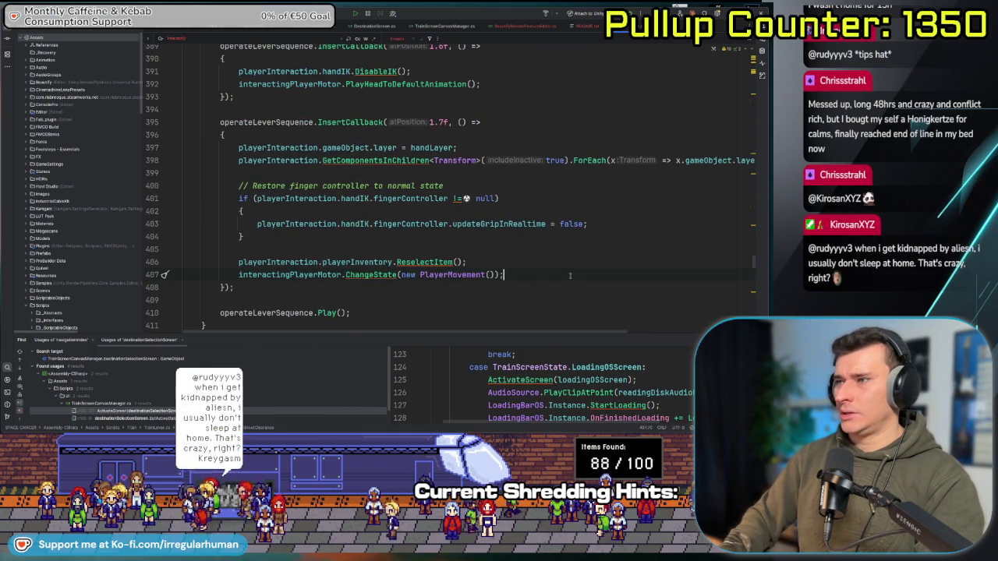
key(Return)
text(playerInteraction = null;)
key(Return)
key(BackSpace)
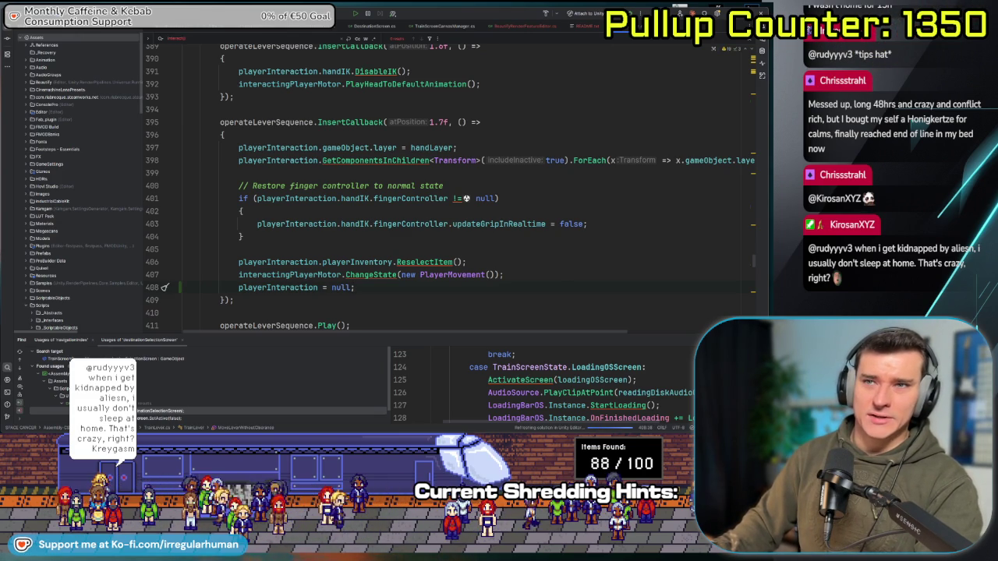
scroll(396, 231, down, 4)
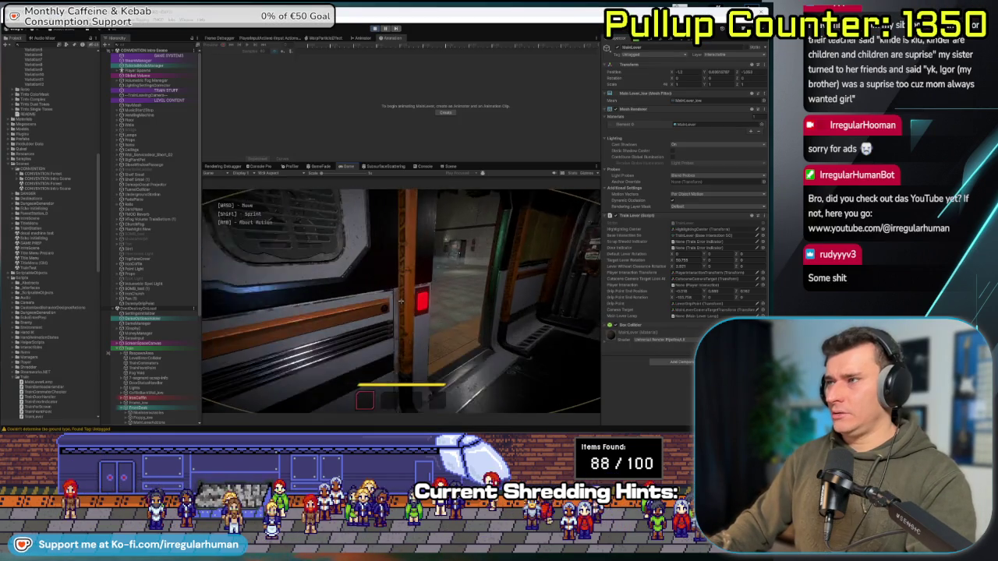
Walk into the cab, pull the start/stop lever, step back and return, then open the Paused menu.
key(w)
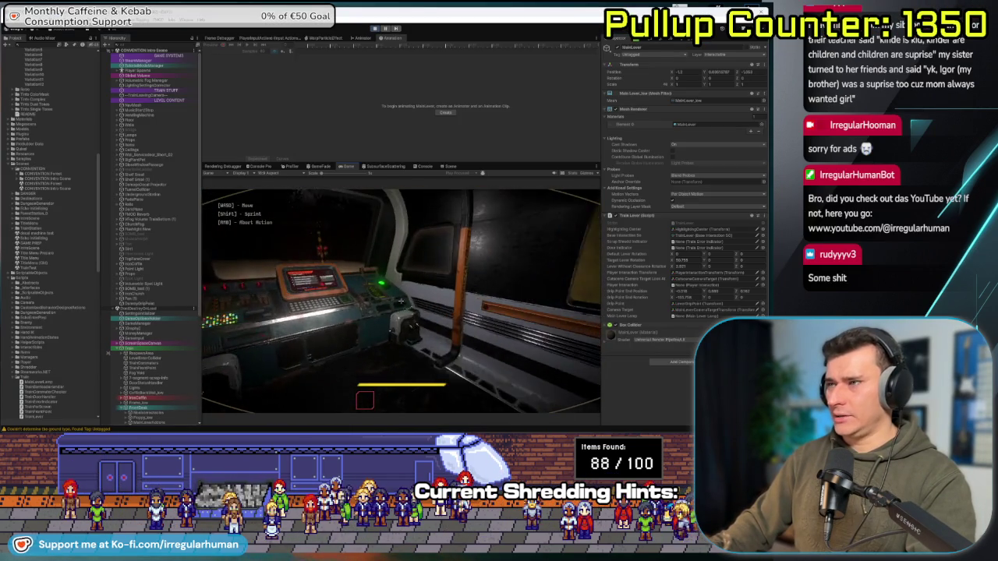
key(w)
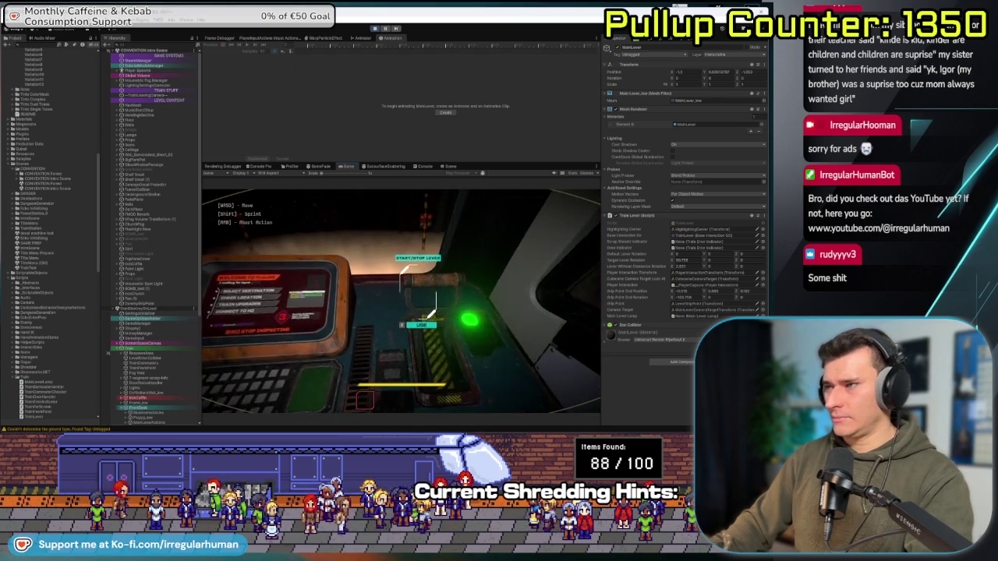
click(401, 306)
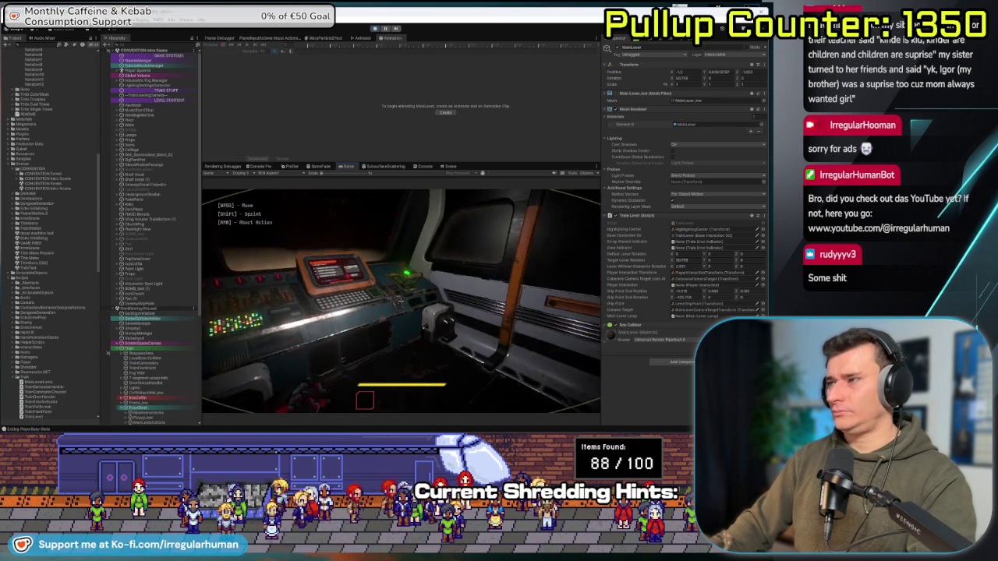
mouse_move(405, 304)
key(s)
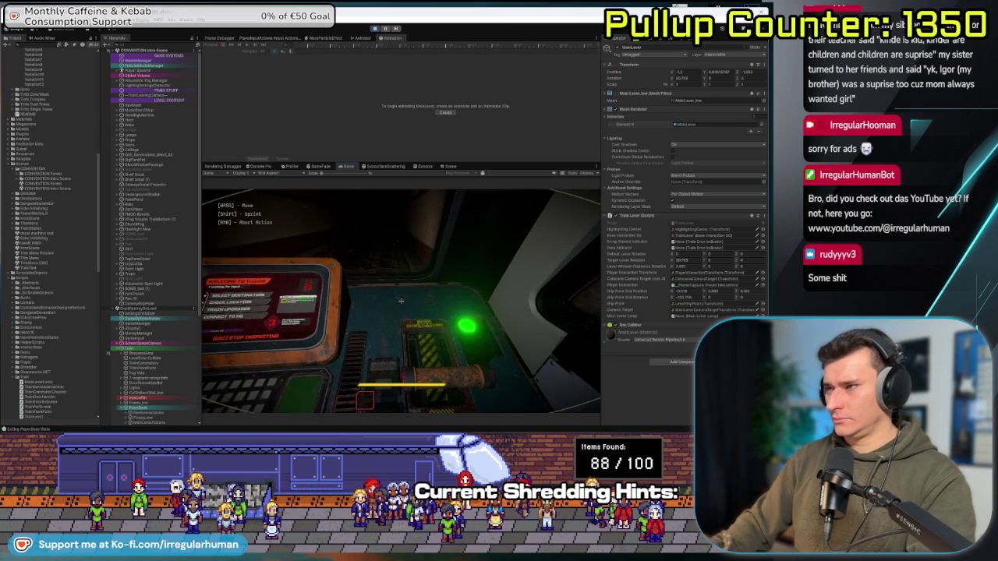
key(w)
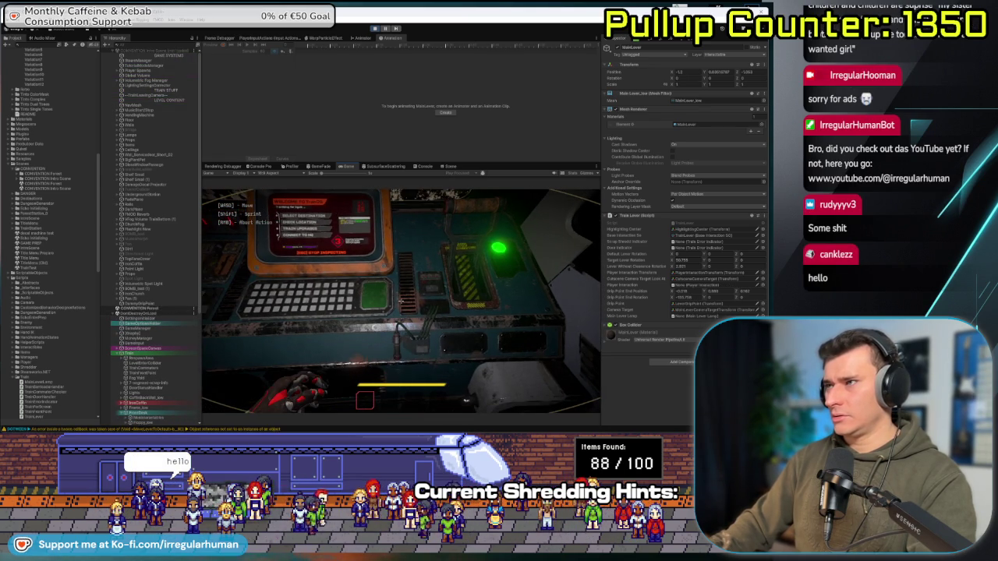
key(Escape)
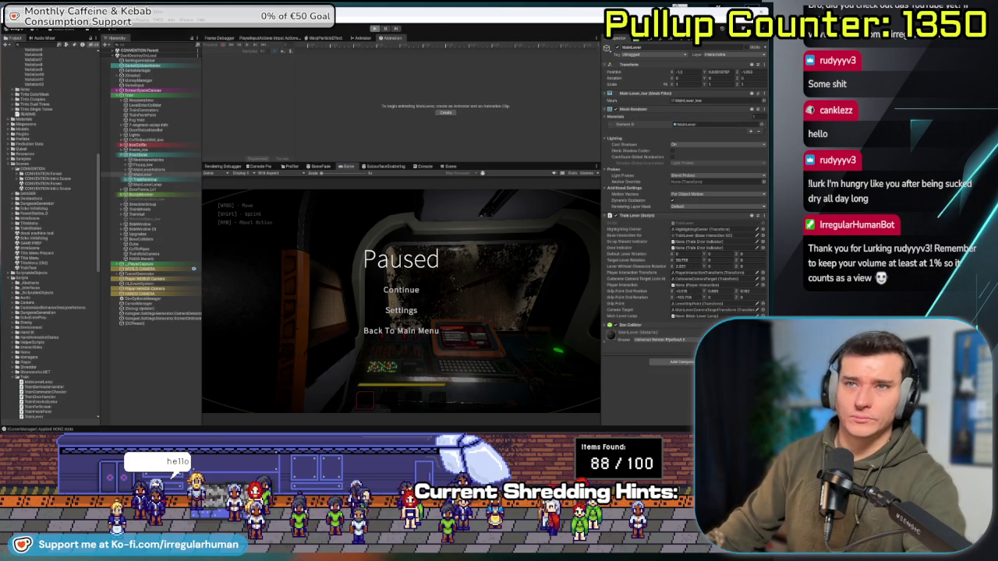
Exit Play mode, zoom to the brick-wall vent with Scene lighting on, then return to the Game view.
key(ctrl+p)
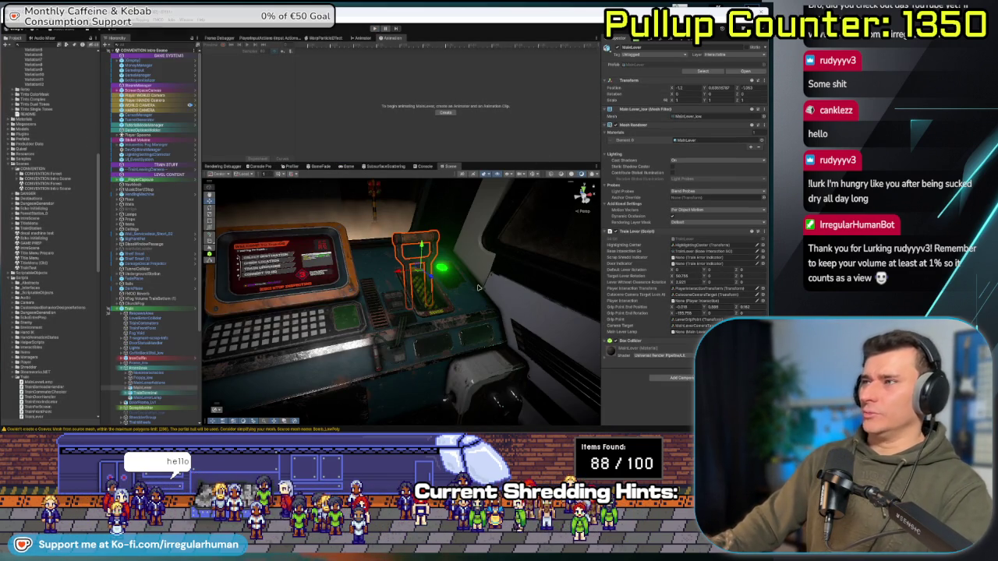
scroll(414, 314, down, 5)
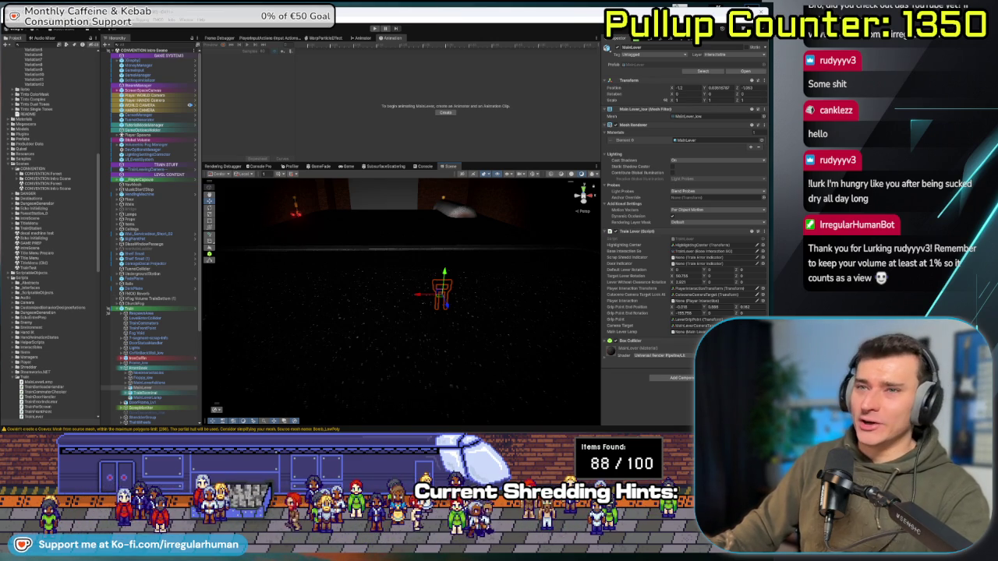
scroll(500, 247, up, 5)
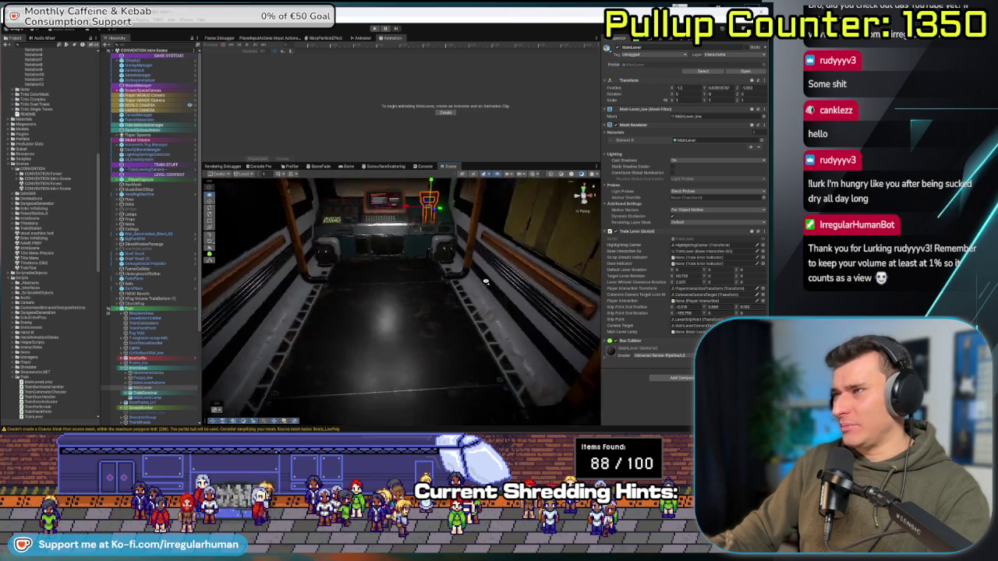
scroll(500, 247, down, 3)
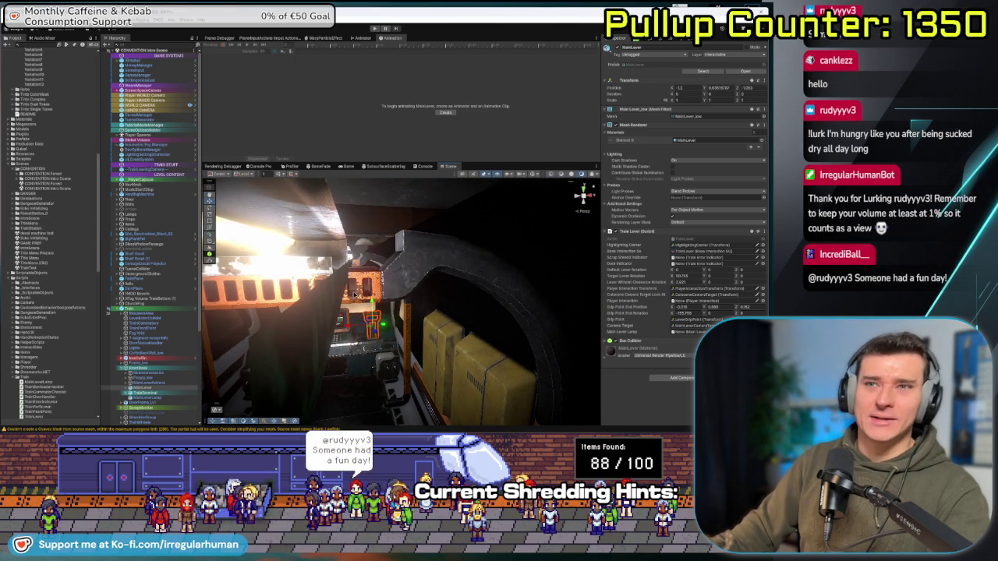
scroll(462, 280, down, 10)
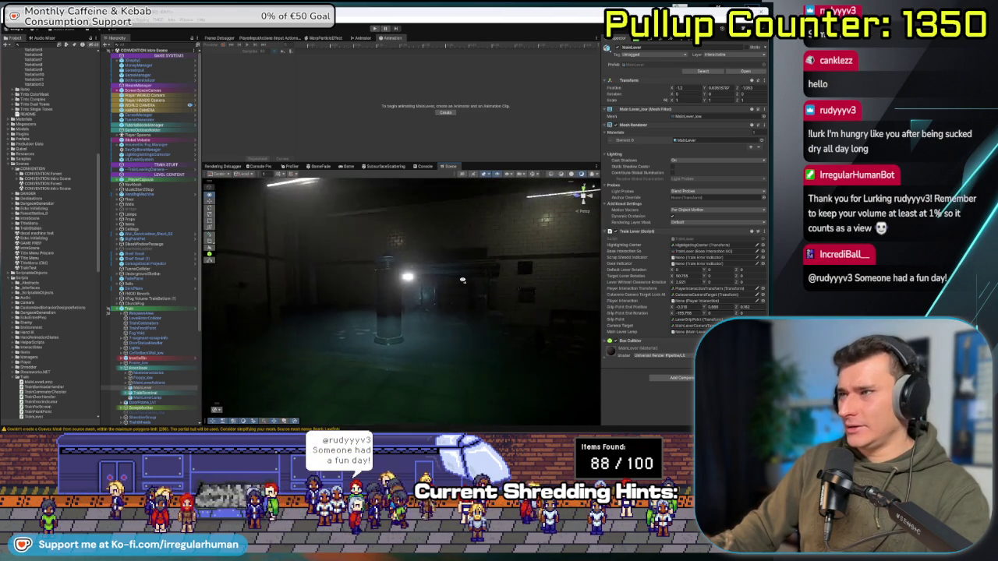
scroll(462, 280, down, 10)
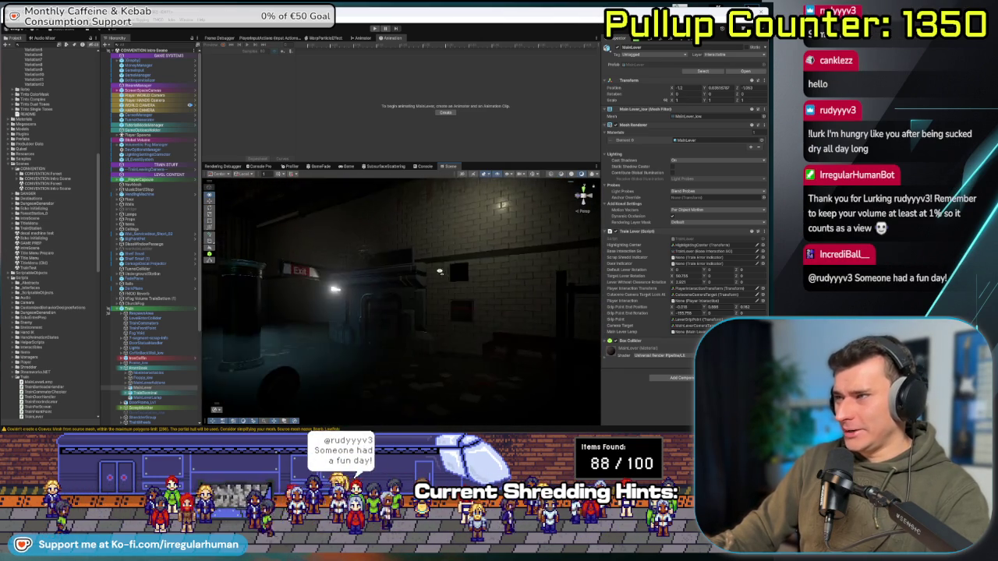
scroll(454, 260, up, 5)
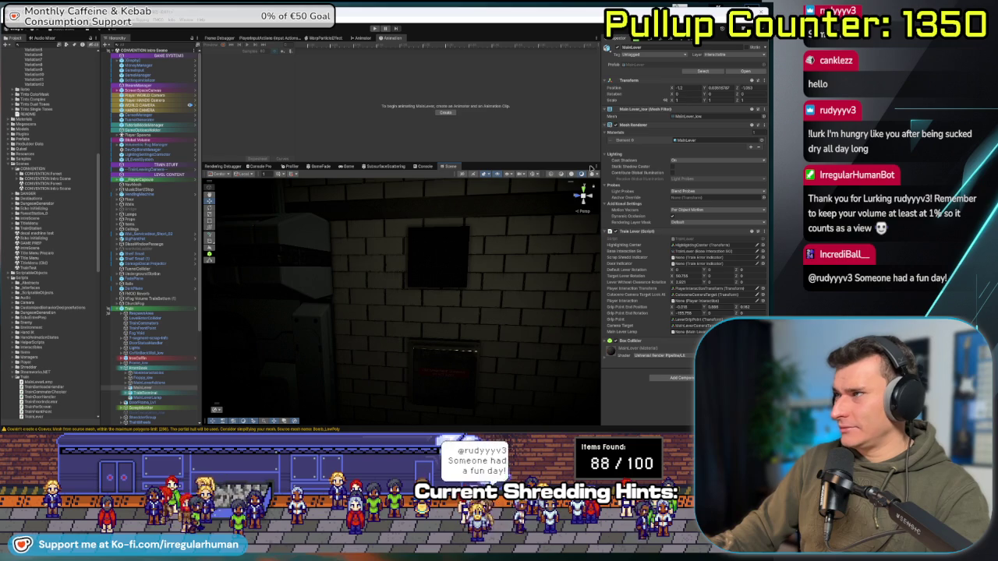
click(571, 175)
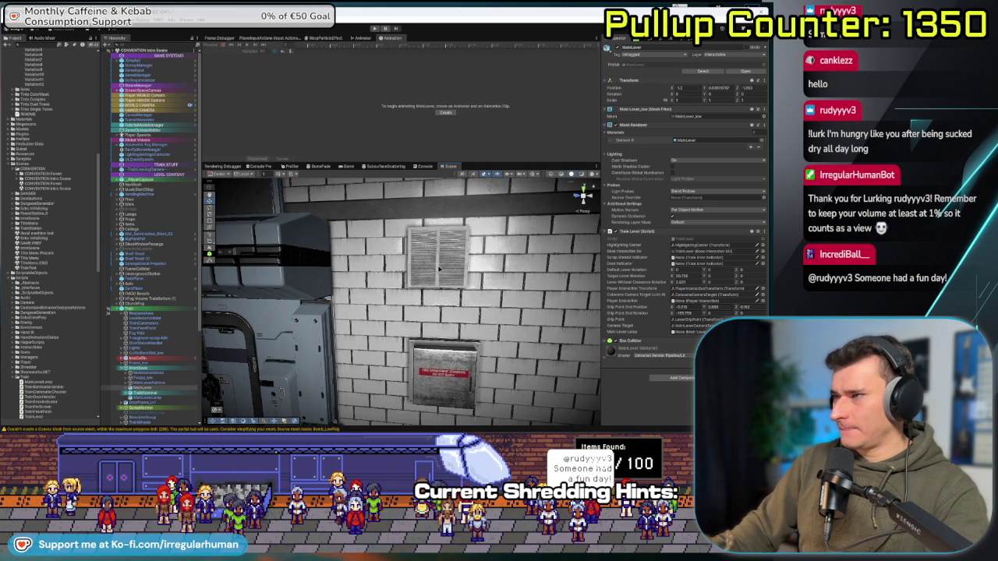
click(352, 166)
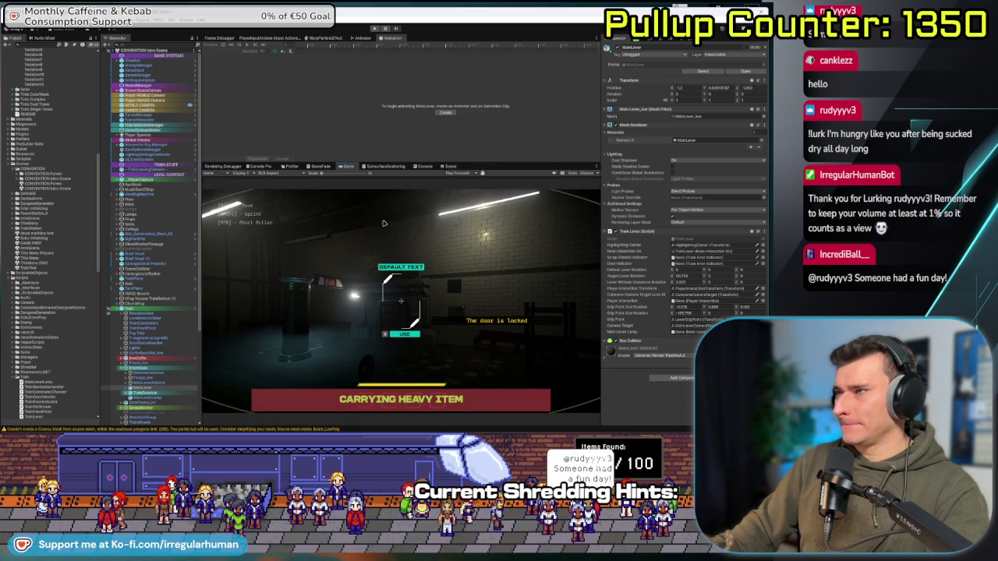
Enter Play mode, pick up the item ahead, pause and resume, then switch to Fork.
click(375, 29)
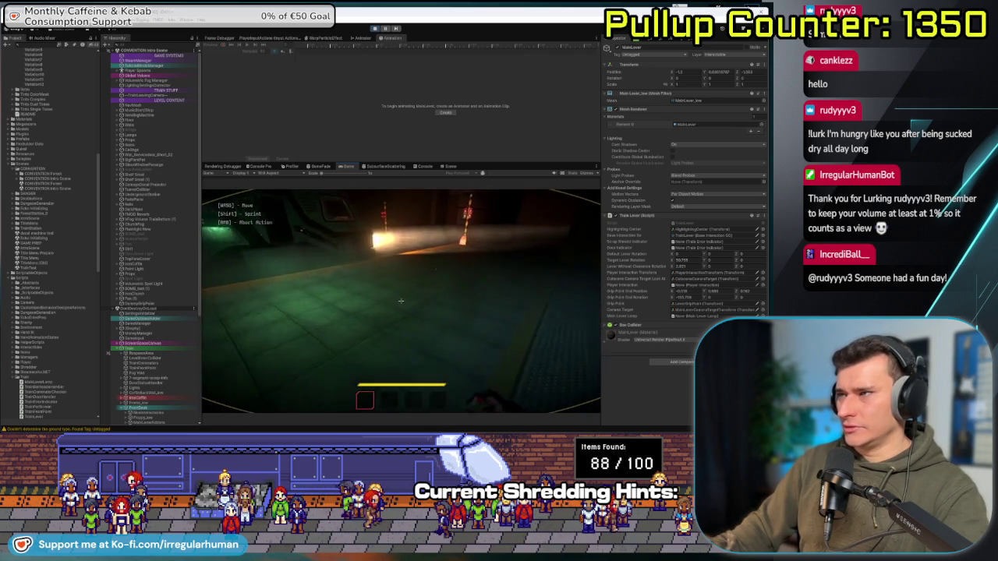
click(400, 301)
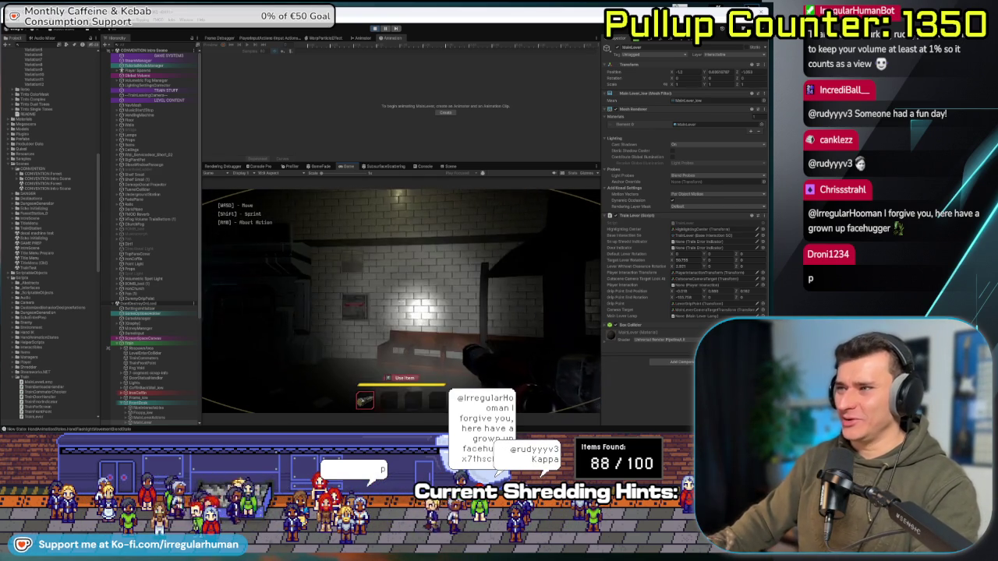
key(Escape)
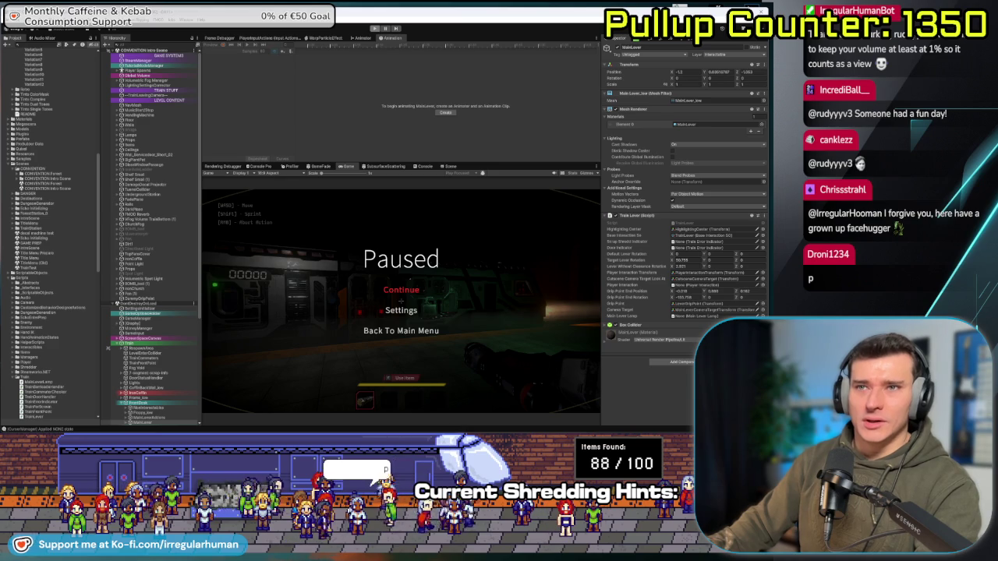
key(Escape)
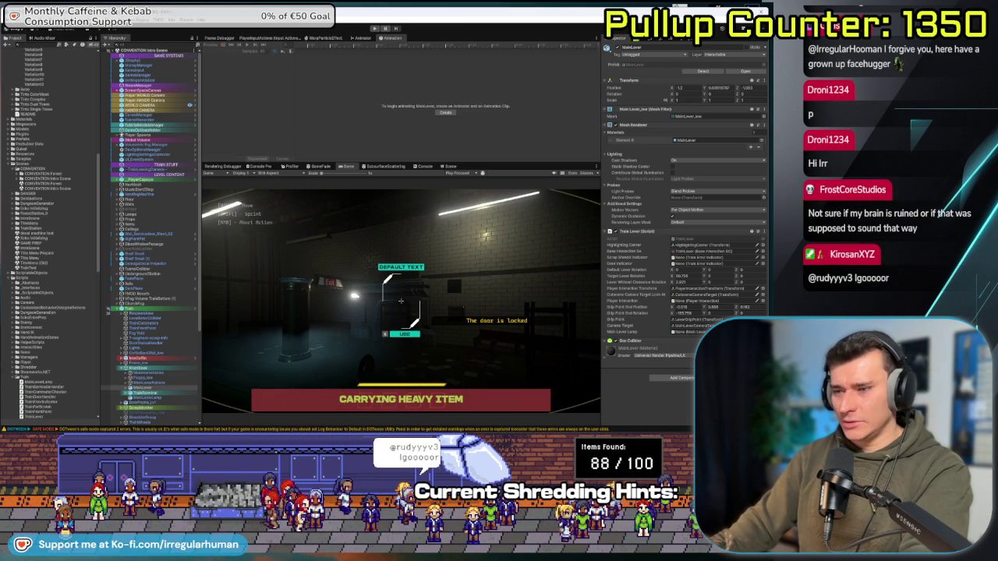
key(alt+Tab)
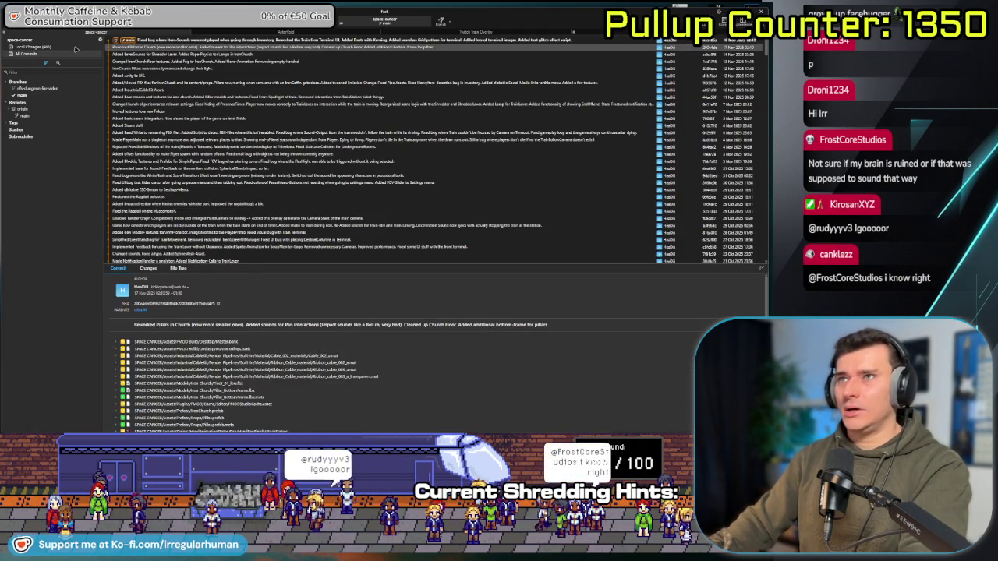
Show Local Changes and stage the Beautify folder.
click(75, 48)
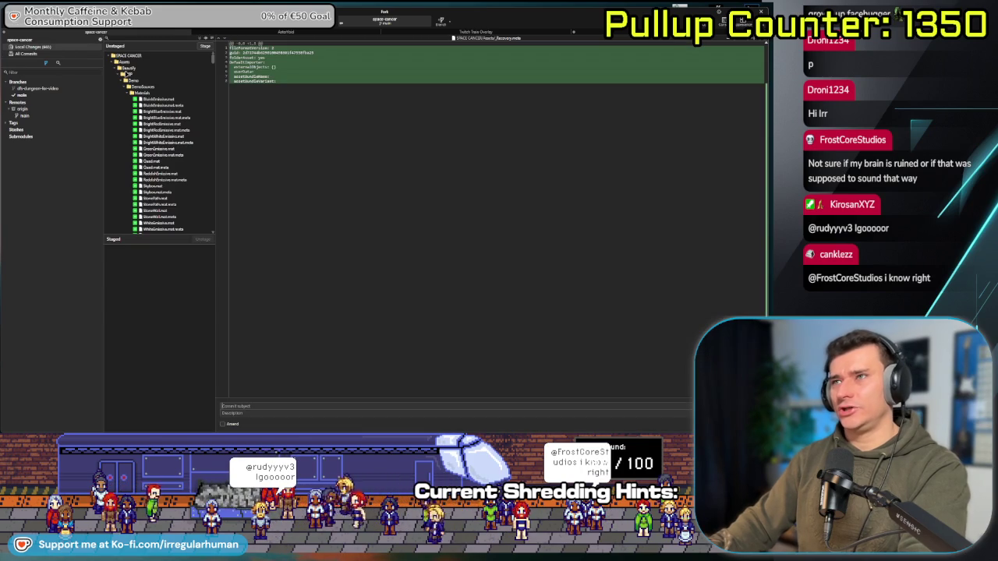
click(133, 68)
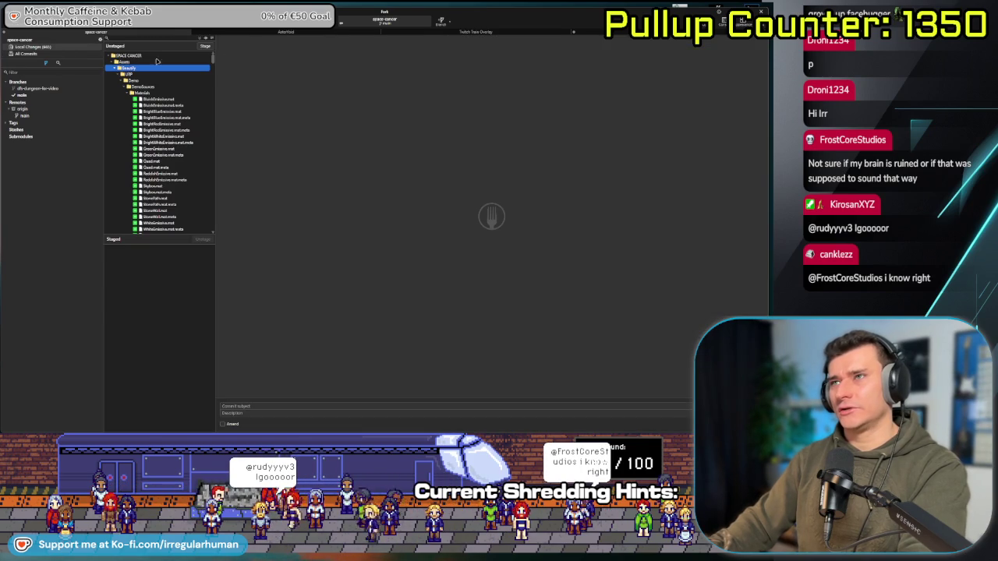
click(207, 49)
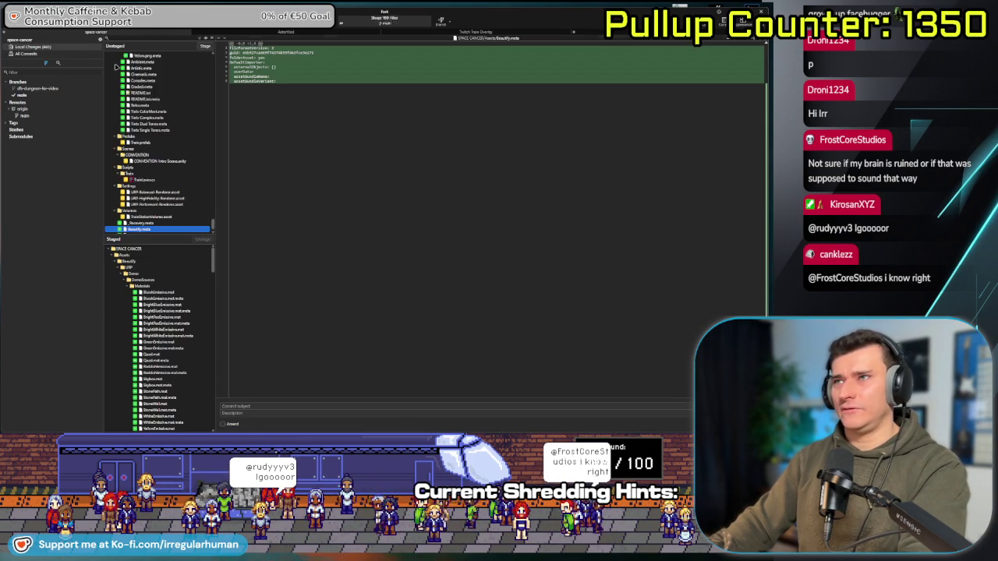
Select the unstaged LUT Pack folder in the changes list.
scroll(177, 146, up, 15)
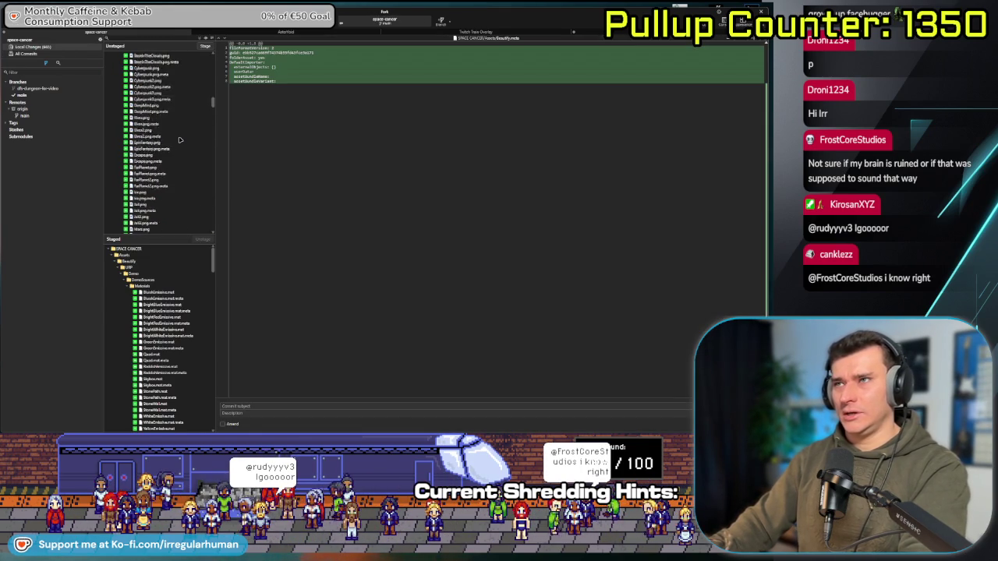
scroll(179, 139, up, 10)
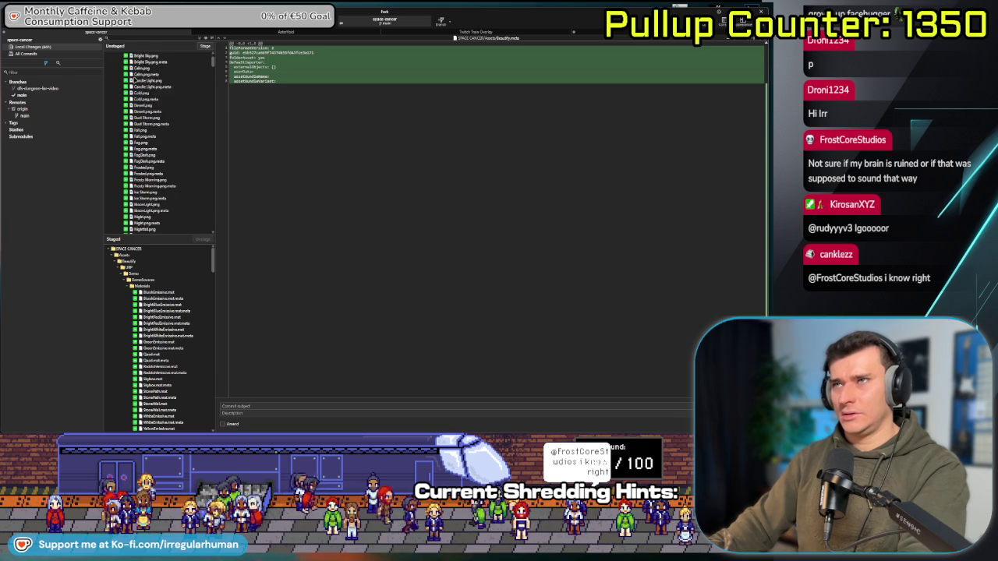
click(134, 82)
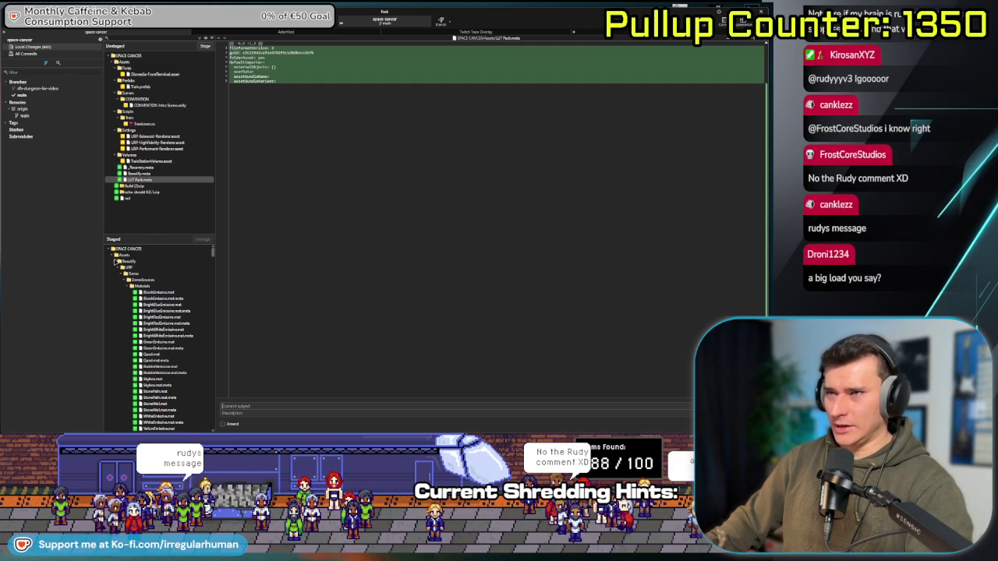
Check the staged Beautify and LUT Pack files and write the commit subject 'Added Beautify and LUT pack'.
click(112, 256)
click(113, 257)
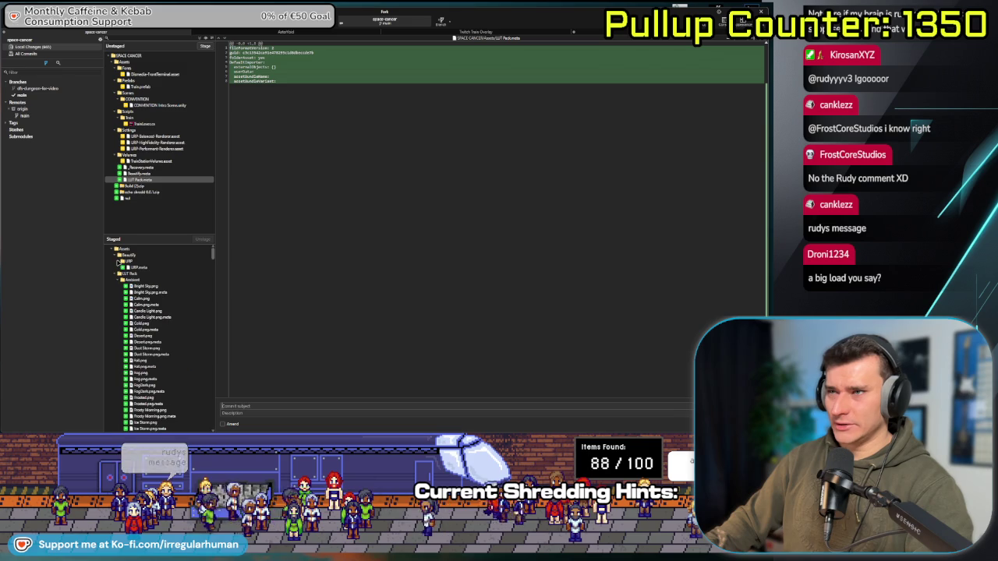
click(117, 273)
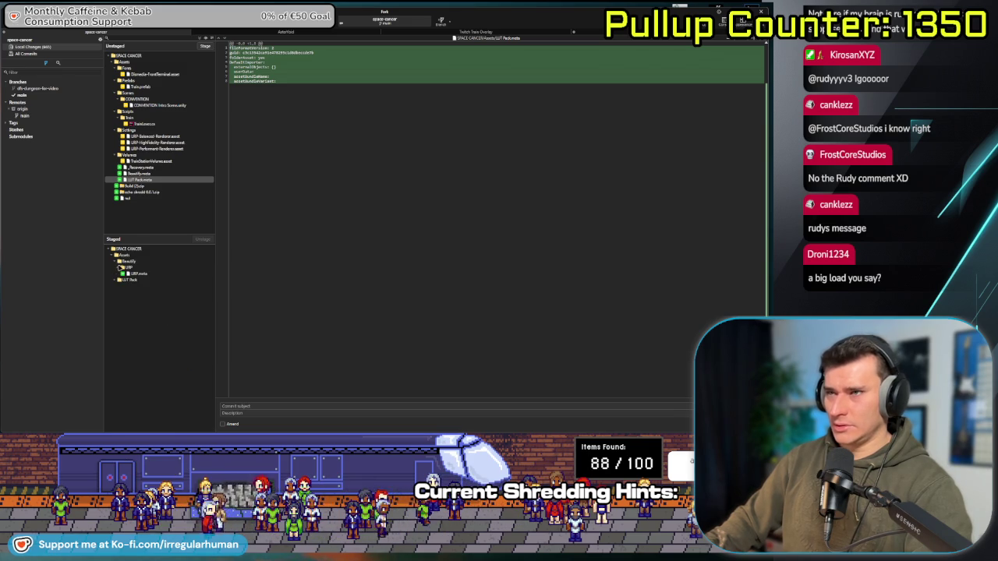
click(308, 406)
text(Added)
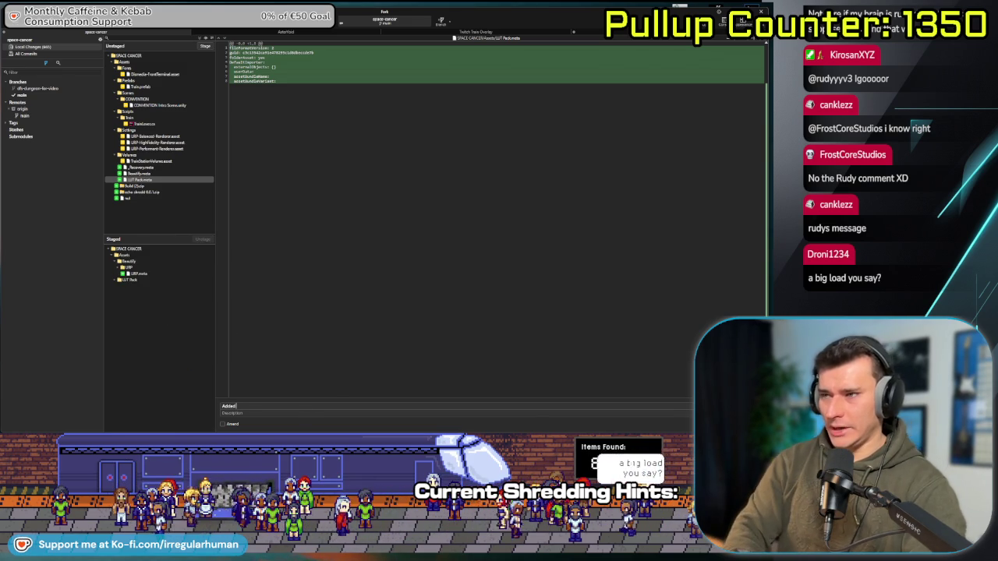
text( Beautif)
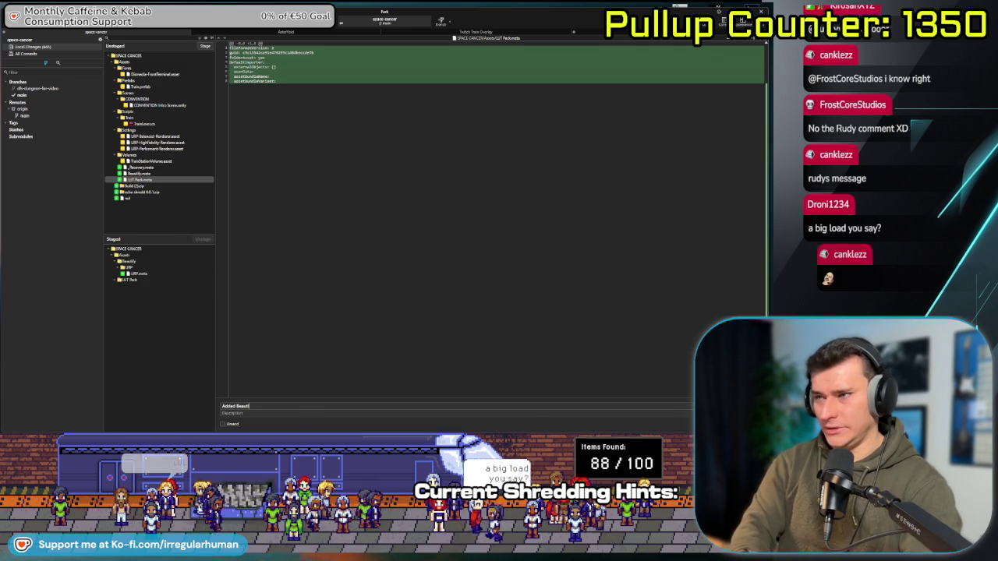
text(y a)
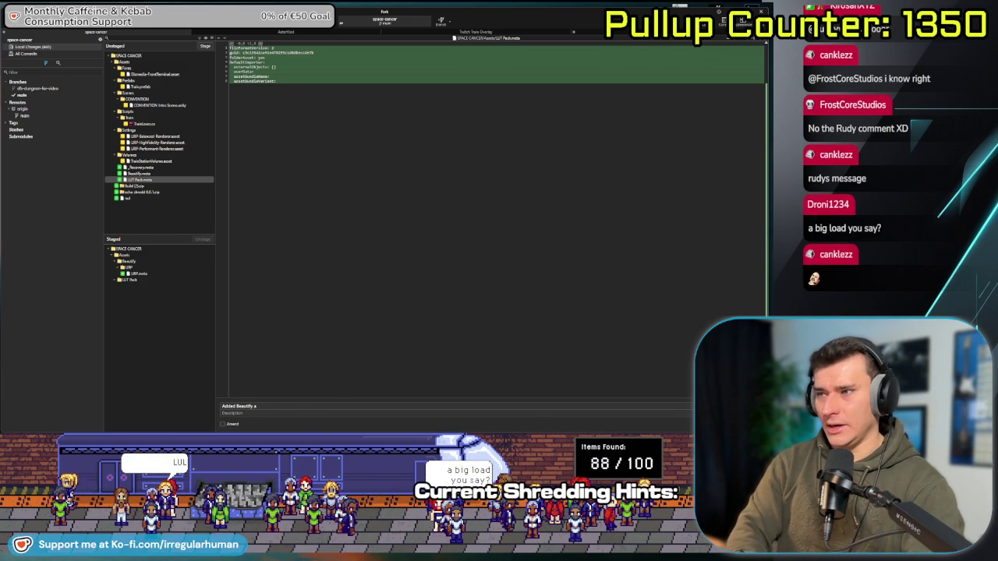
text(nd LUT pack)
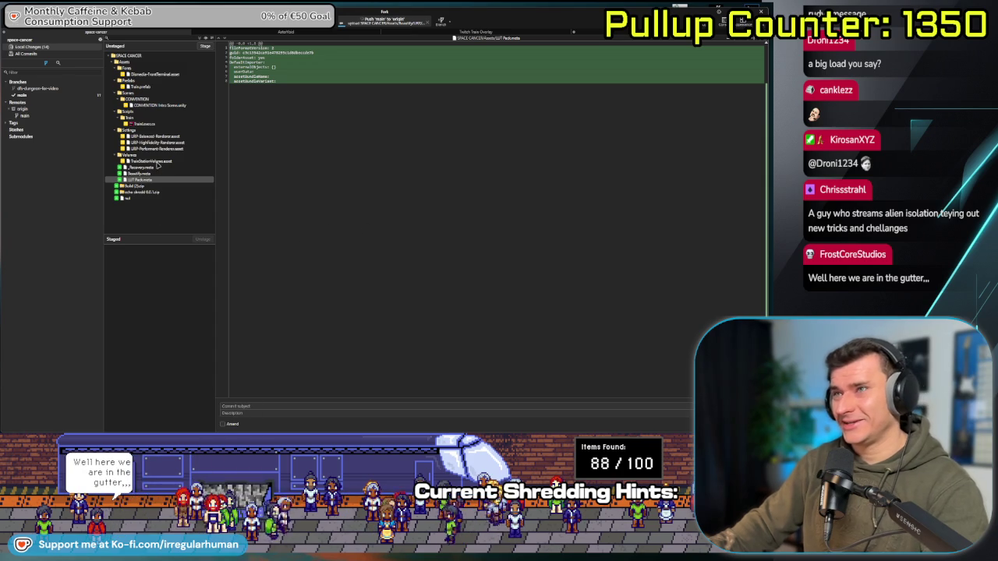
Review the TrainLever.cs changes and stage the script.
click(153, 125)
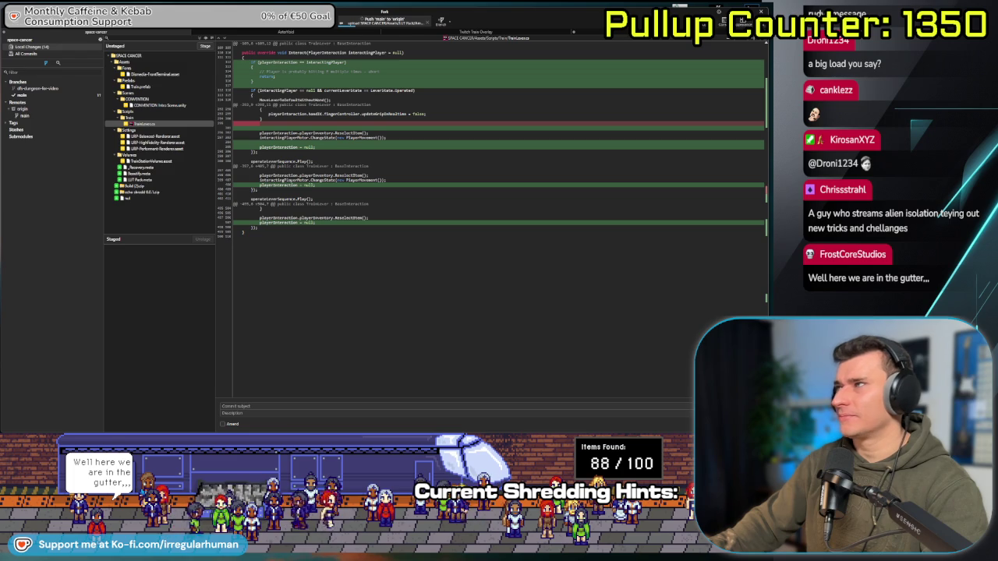
click(209, 51)
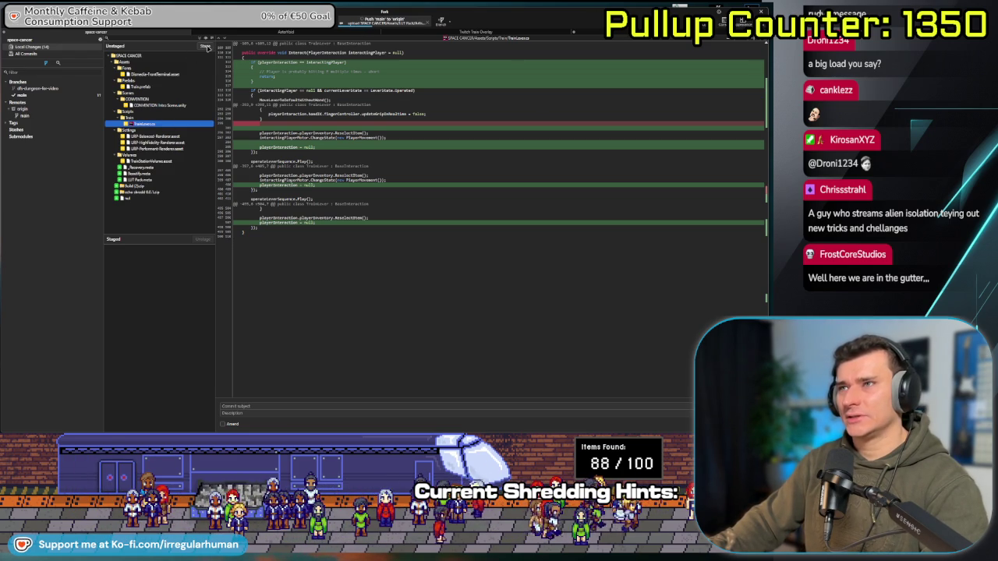
click(205, 47)
click(158, 126)
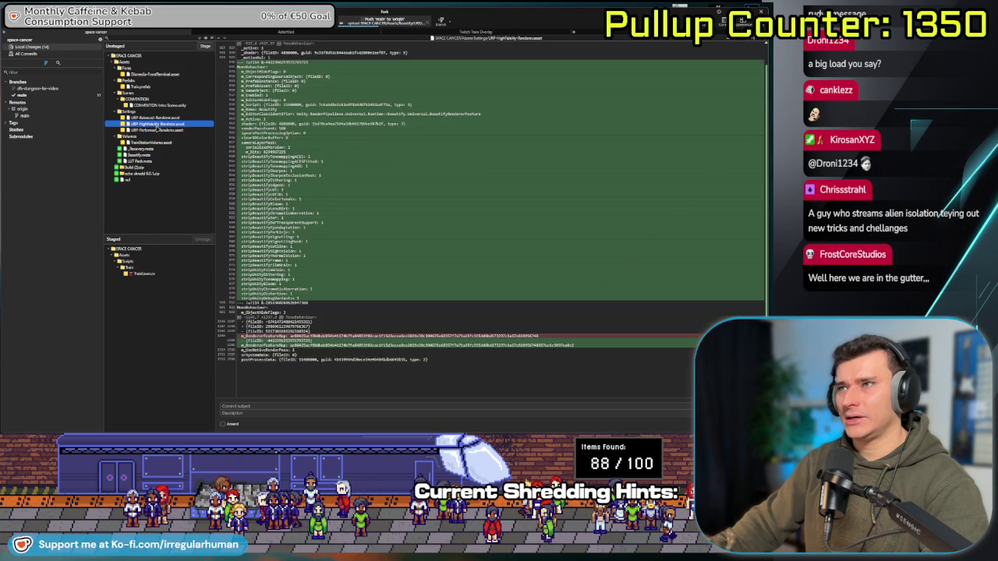
Stage the Balanced, HighFidelity and Performant renderer assets along with Train.prefab.
key(Up)
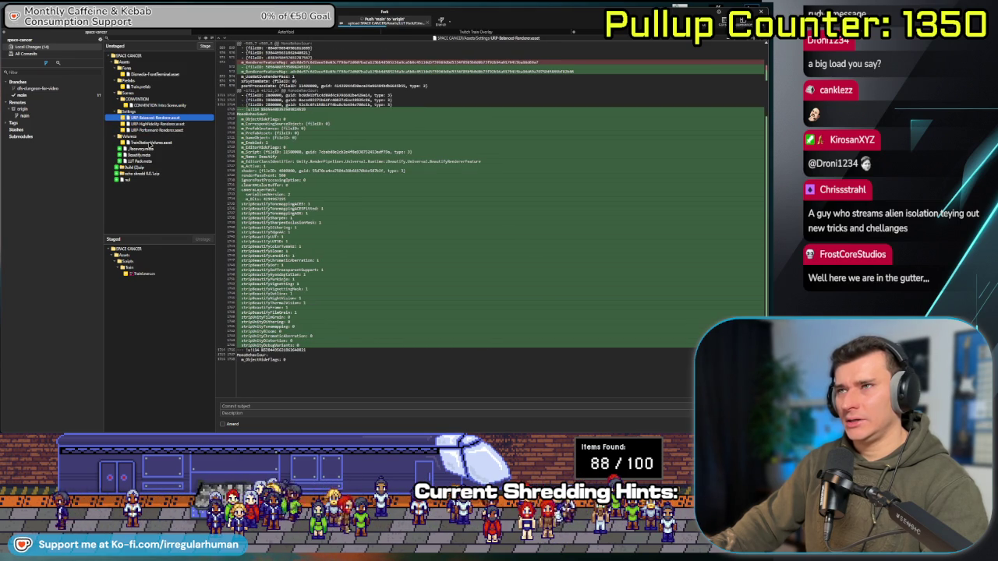
key(shift+Down)
key(shift+Down)
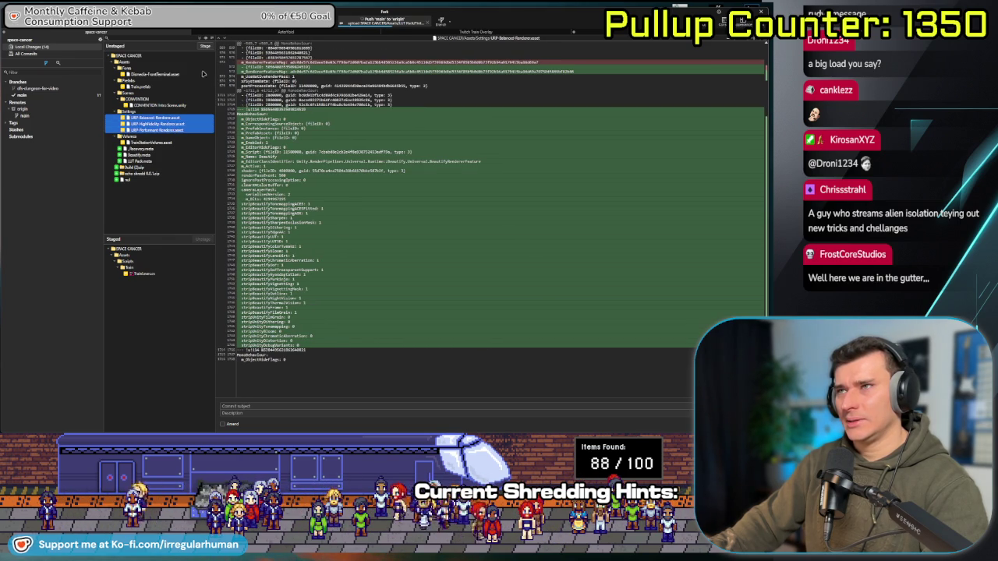
click(205, 45)
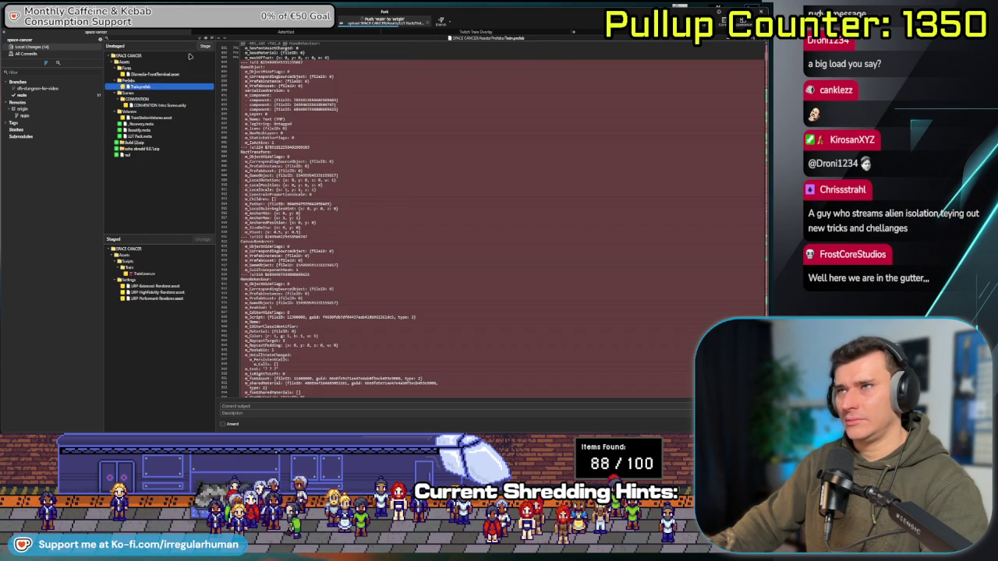
click(205, 47)
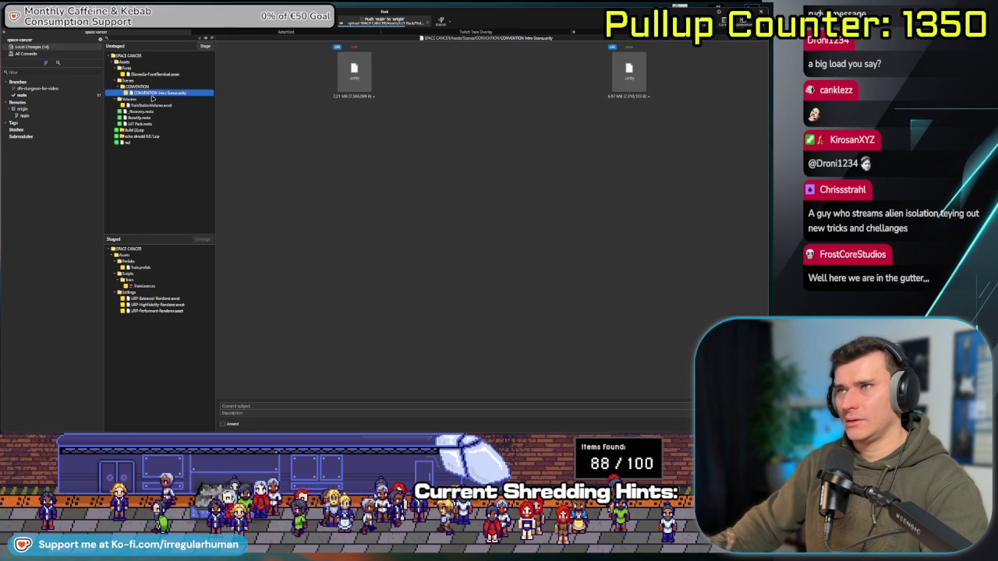
Write the train lever fix message ending 'Added Beautify render feature to all settings.' and commit.
click(264, 405)
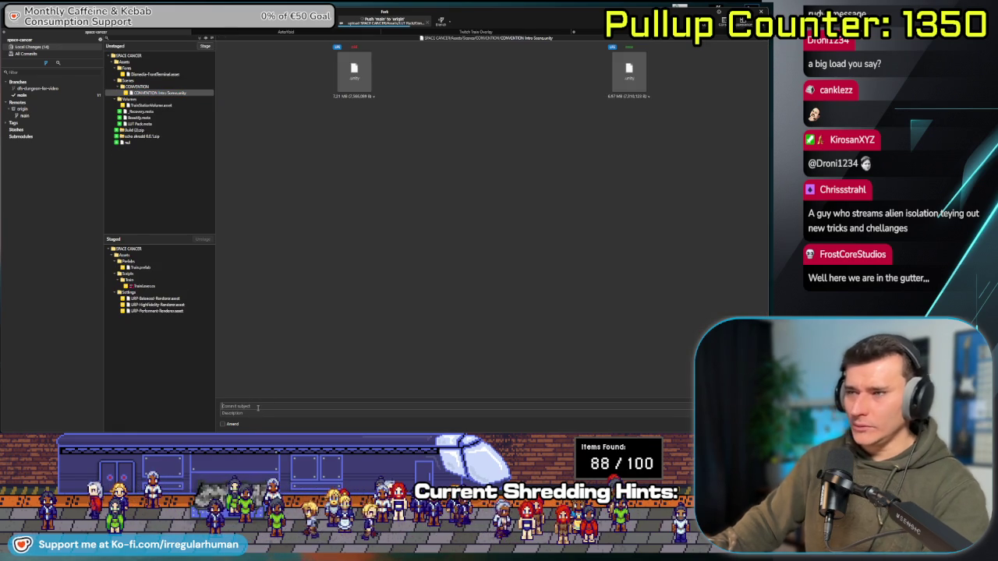
text(Flowe)
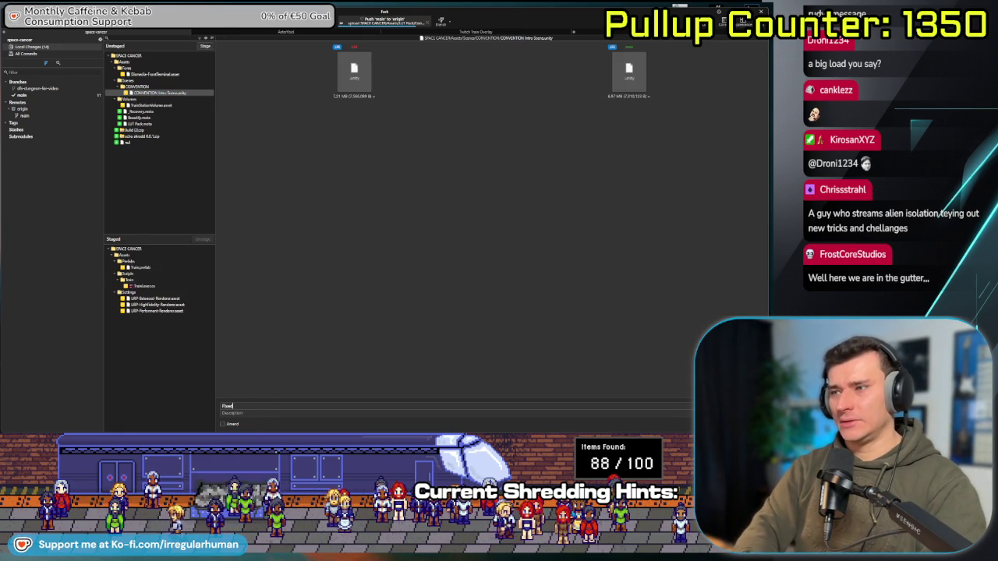
text( where players)
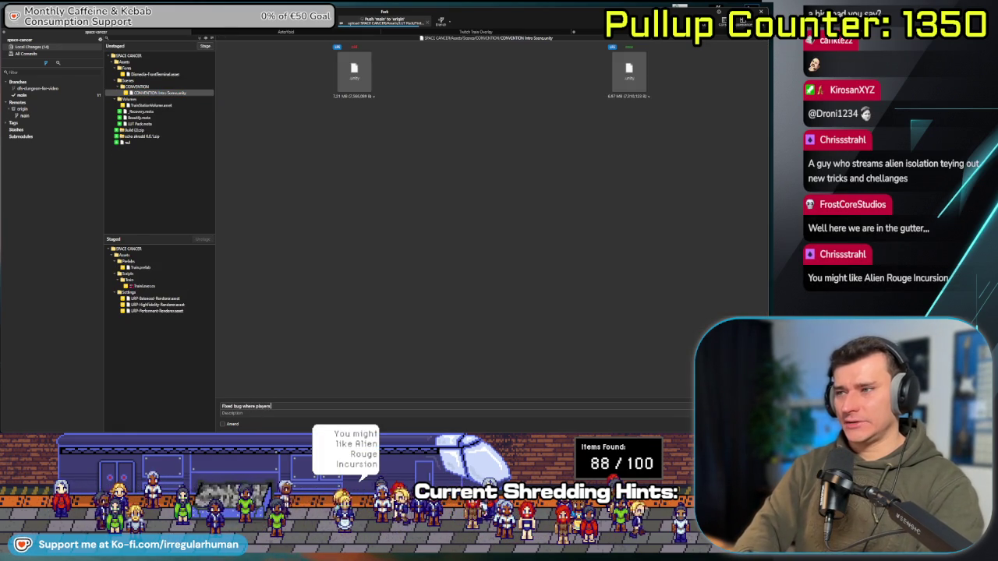
text( cou)
text(t with the train le)
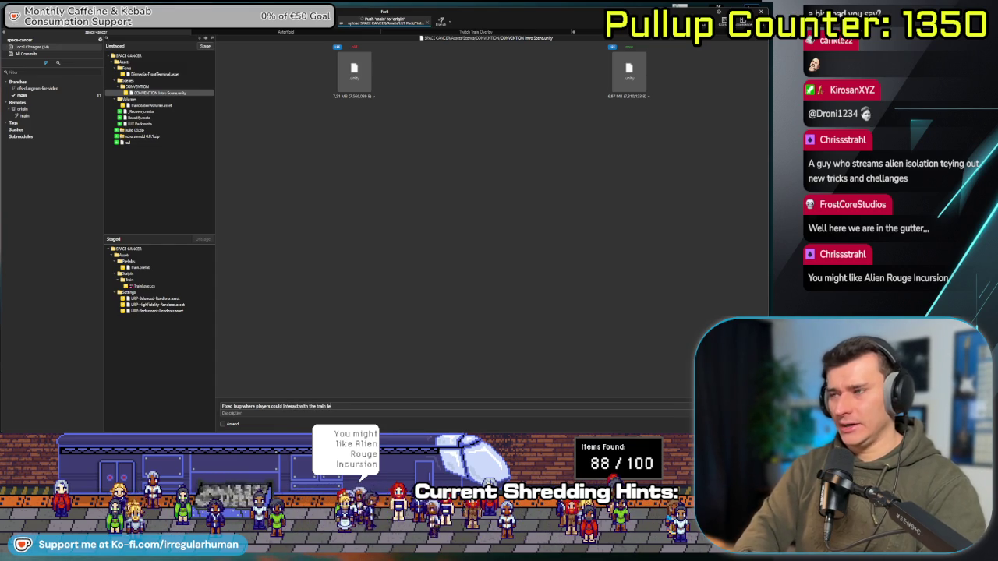
text(ver multiple times in a row.)
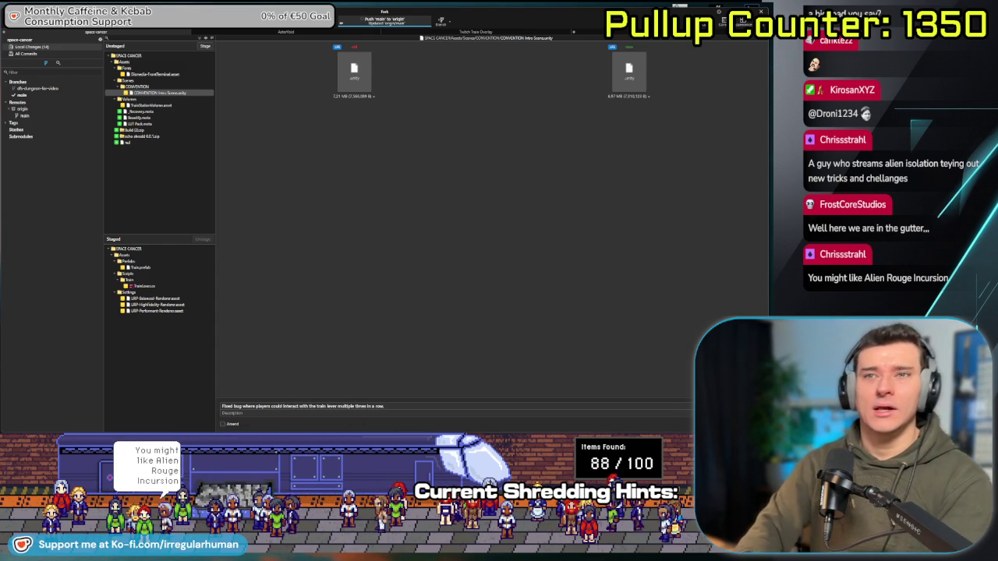
key(BackSpace)
key(BackSpace)
key(BackSpace)
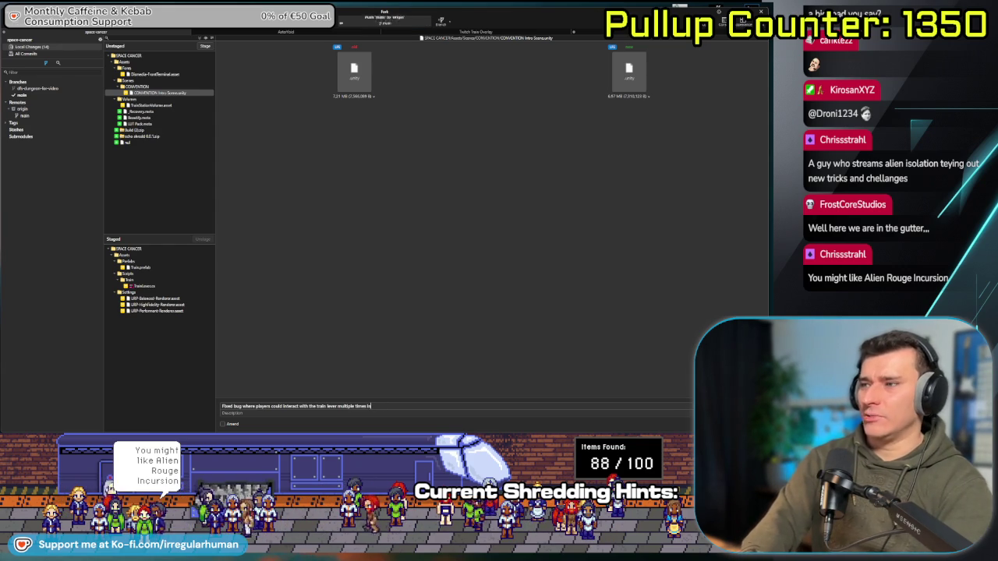
text(at once)
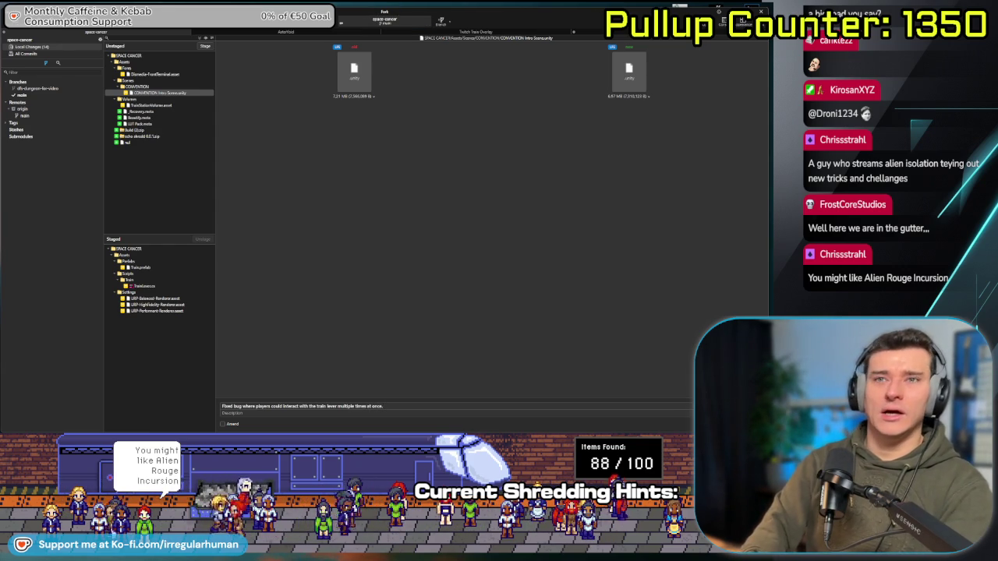
text(Added lin)
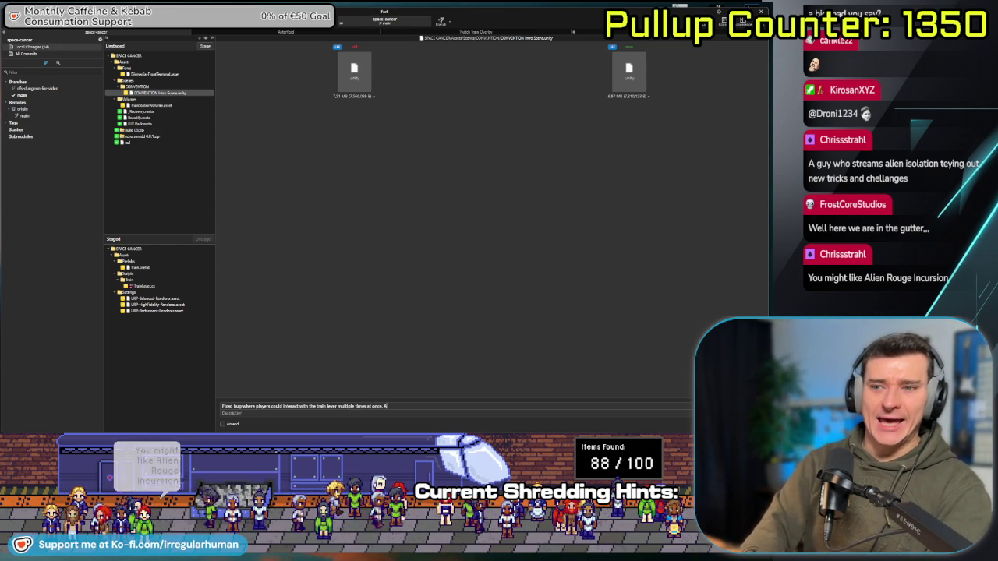
key(BackSpace)
key(BackSpace)
key(BackSpace)
text(Beautif)
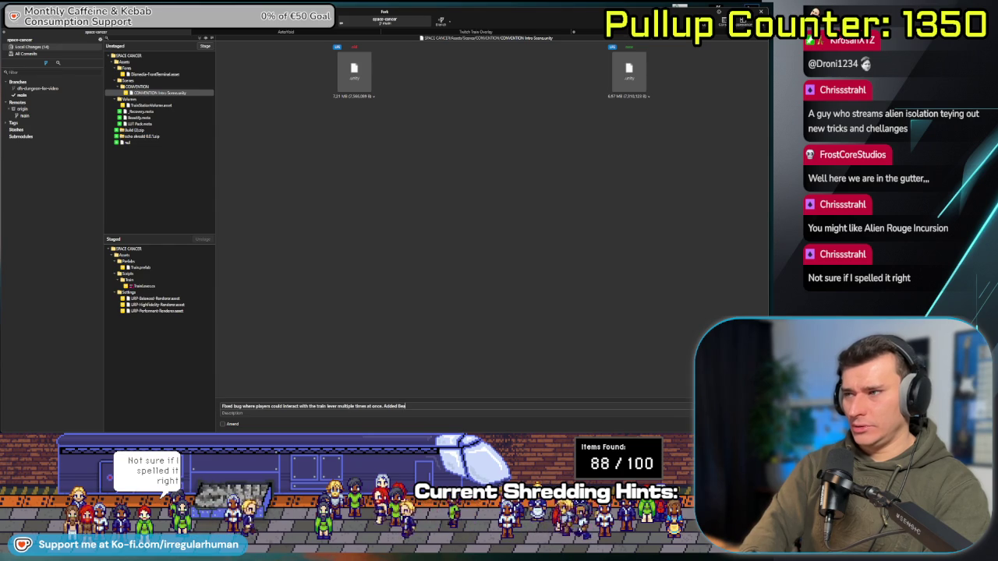
text(y)
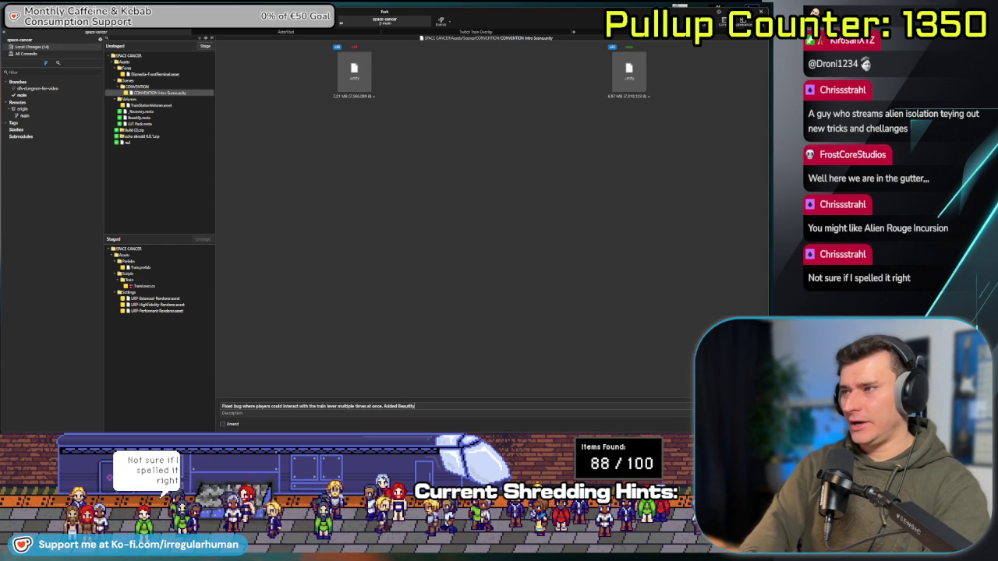
text( render feat)
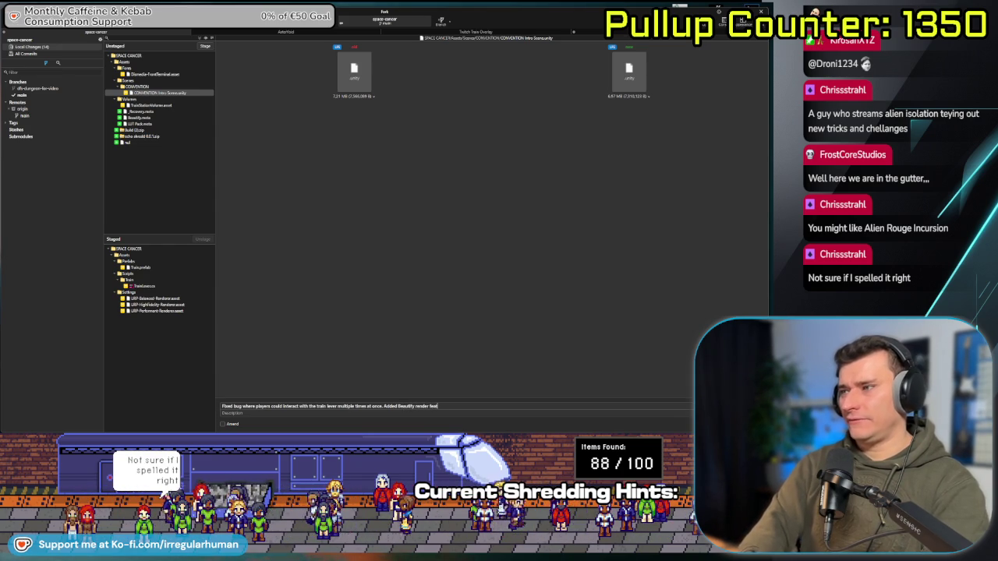
text(ure to all settin)
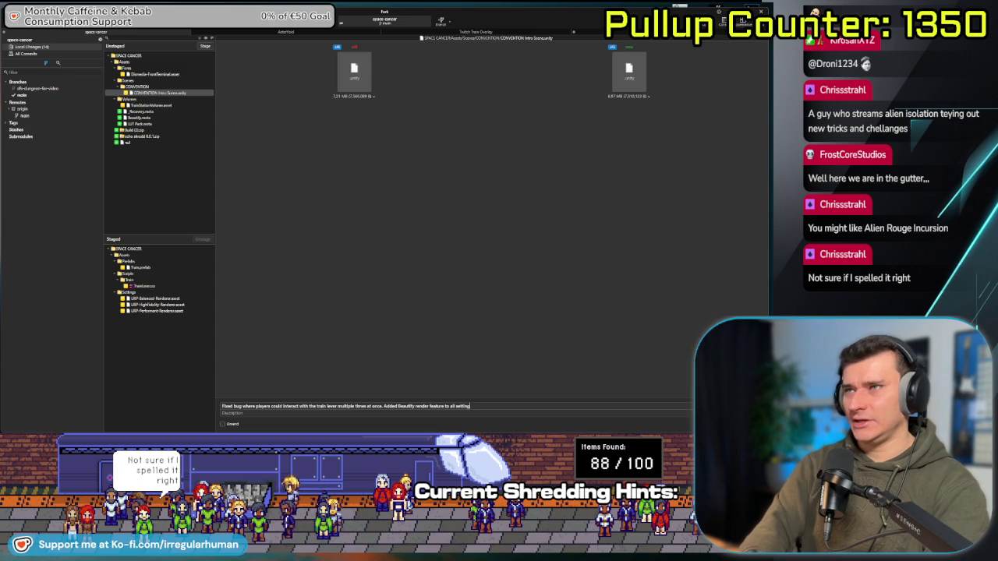
text(gs.)
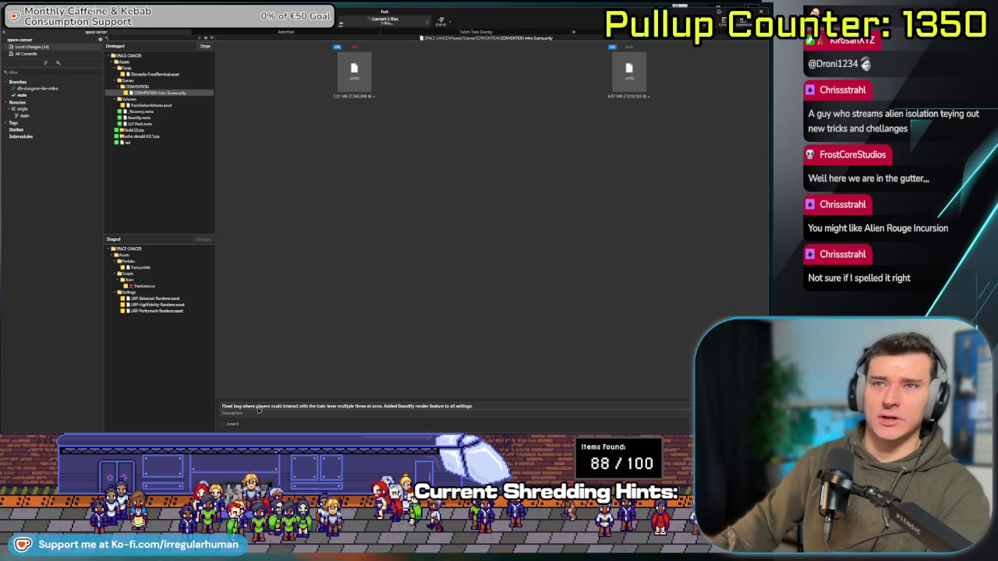
key(ctrl+Return)
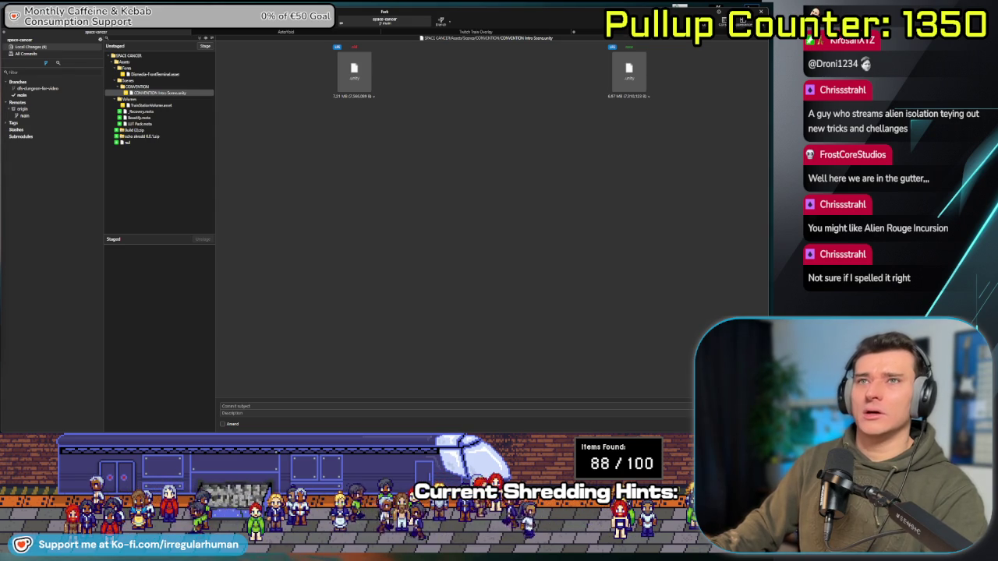
key(alt+Tab)
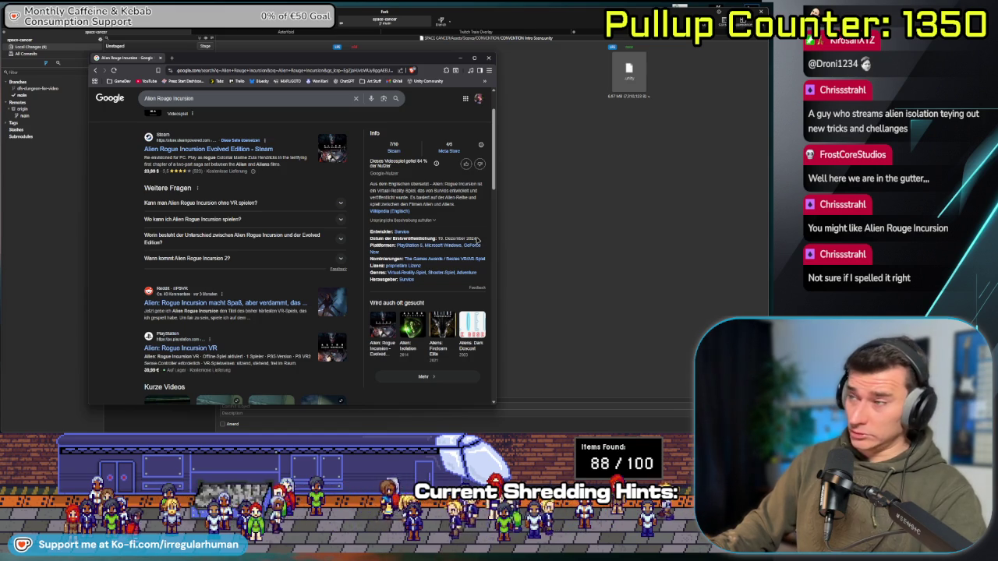
Check the release date and follow the Steam result for Alien: Rogue Incursion Evolved Edition.
triple_click(427, 234)
click(445, 228)
click(208, 149)
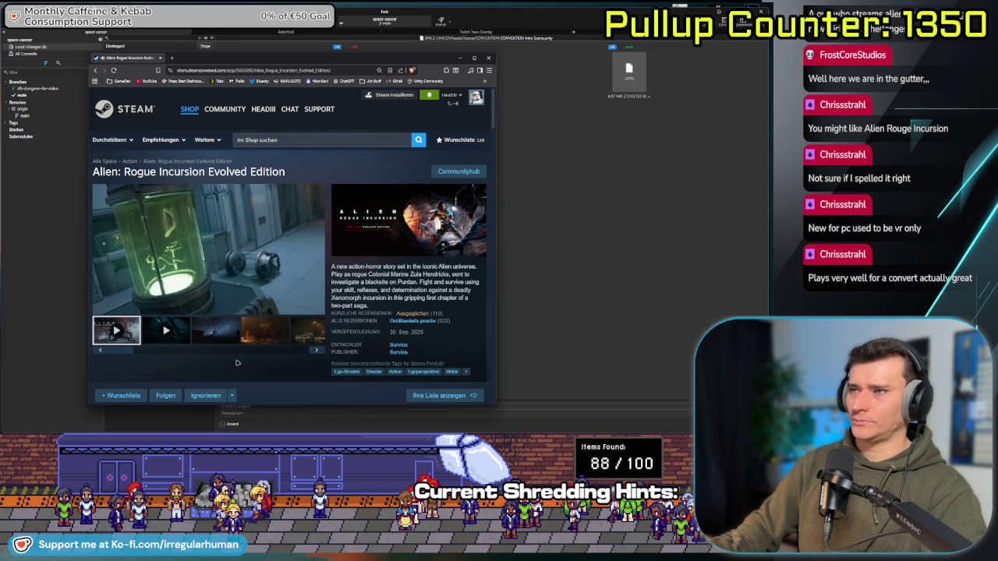
Watch the Alien: Rogue Incursion trailer, scroll the store page, then return to Fork.
mouse_move(281, 234)
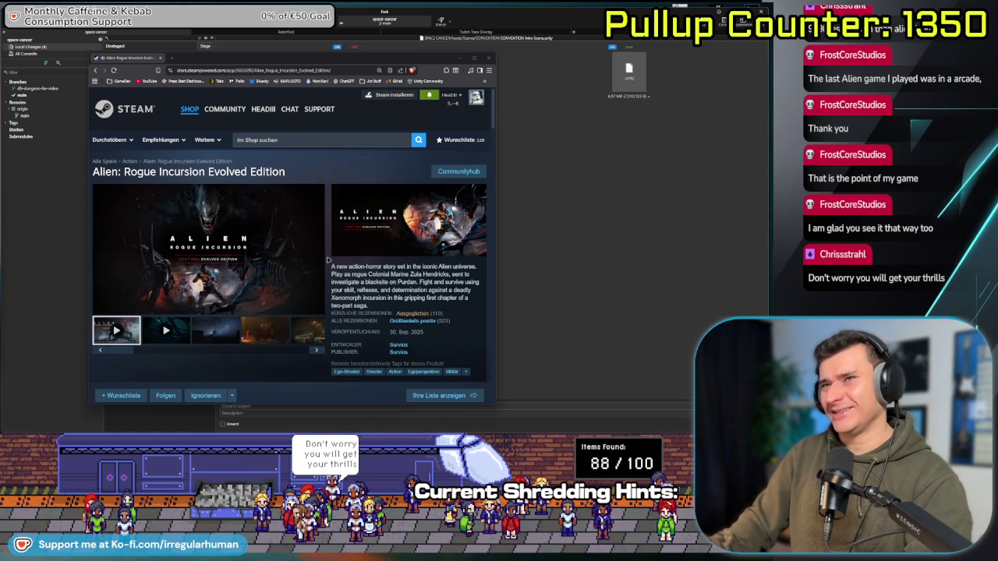
scroll(294, 302, down, 1)
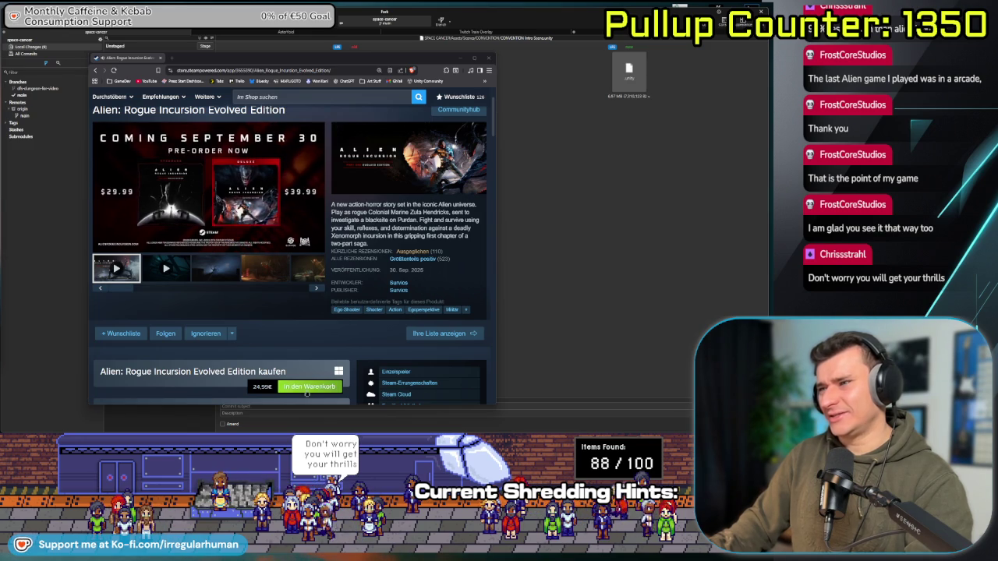
scroll(261, 310, down, 1)
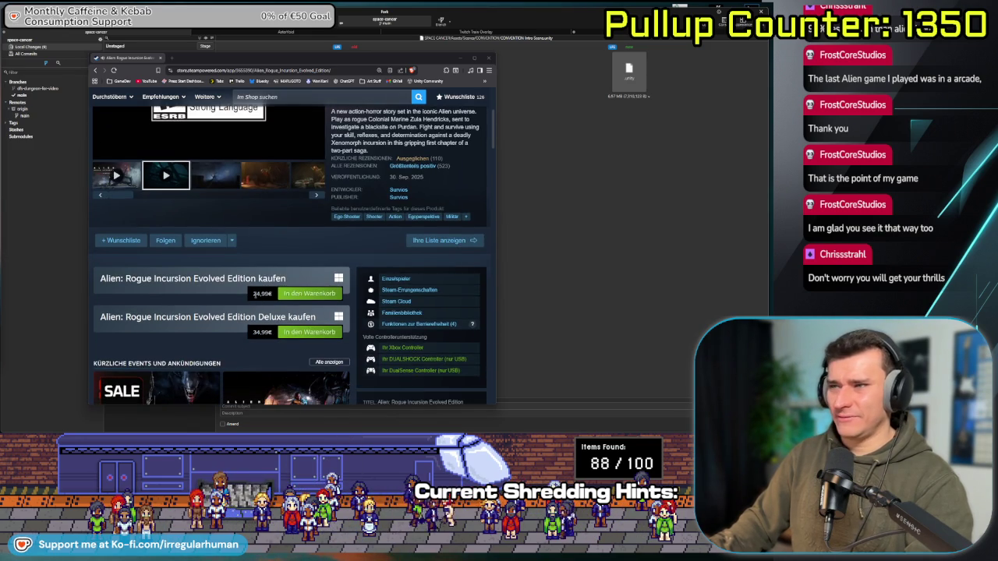
scroll(273, 257, up, 2)
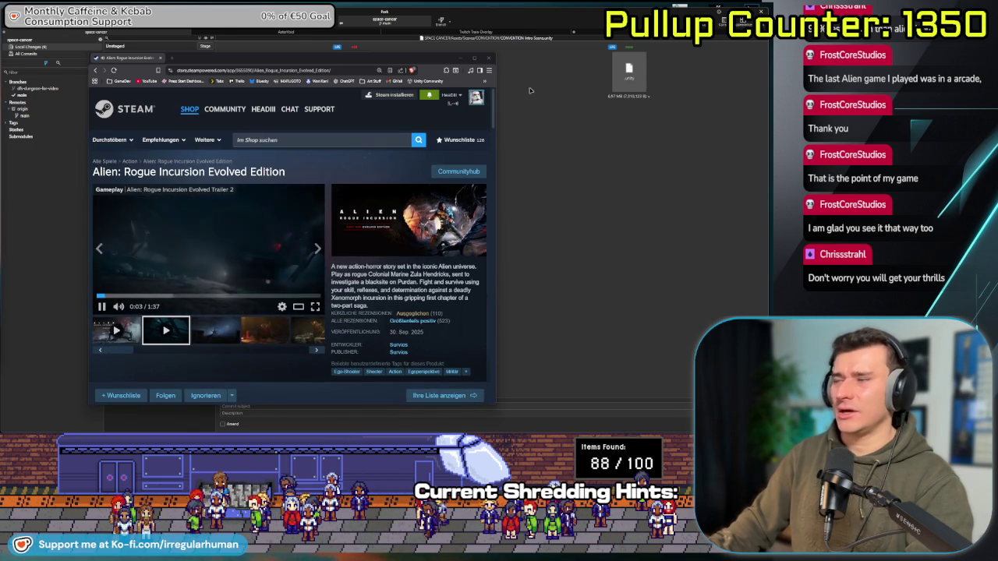
click(528, 68)
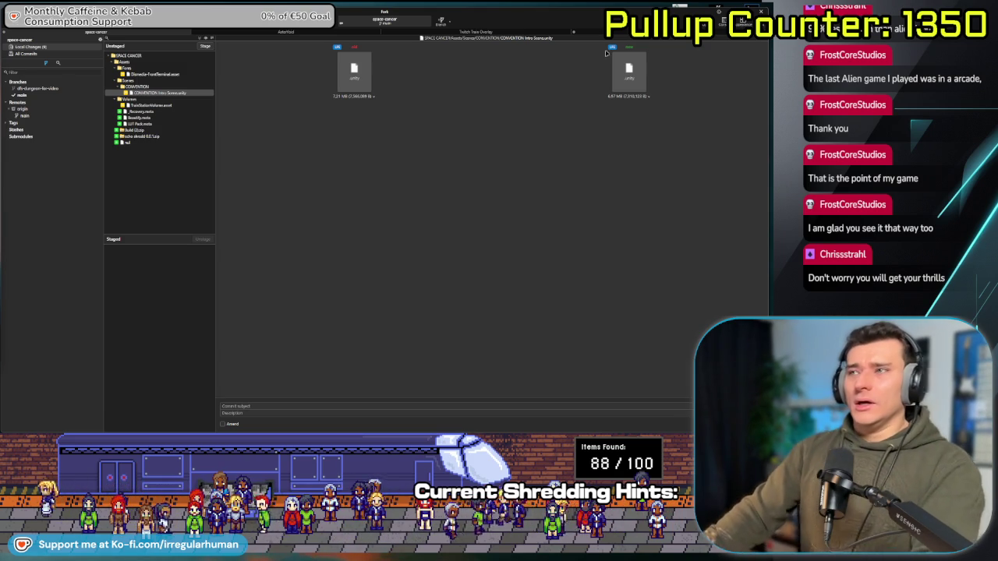
Back in Unity, shrink the Game view and collapse the Train object and LUT Pack folder.
key(alt+Tab)
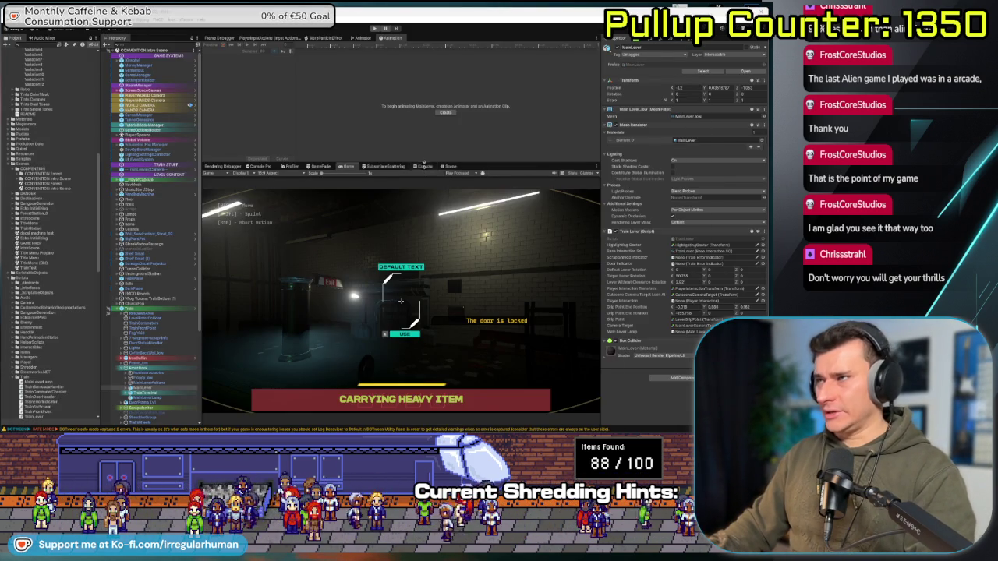
drag(424, 164, 419, 198)
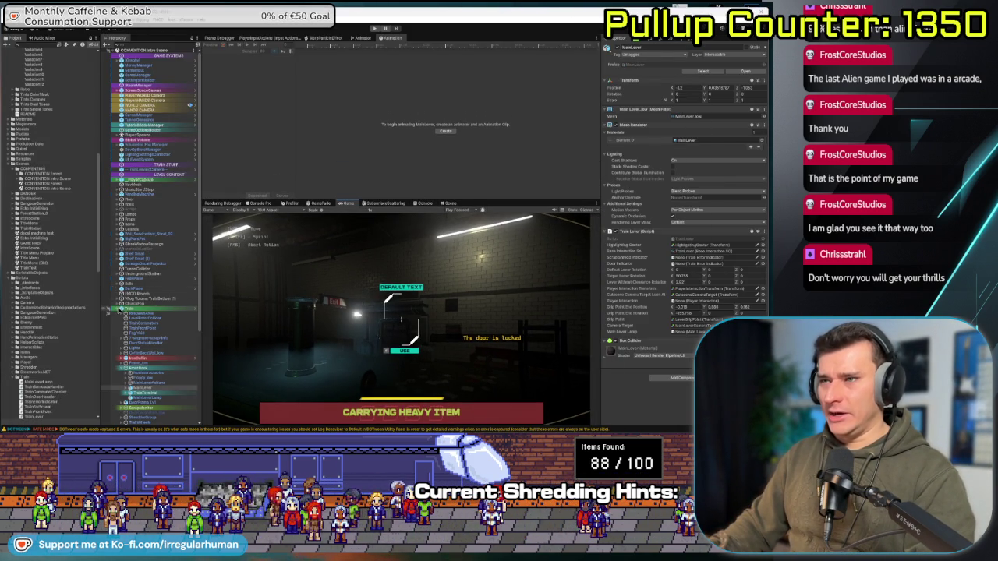
click(118, 310)
scroll(56, 152, up, 10)
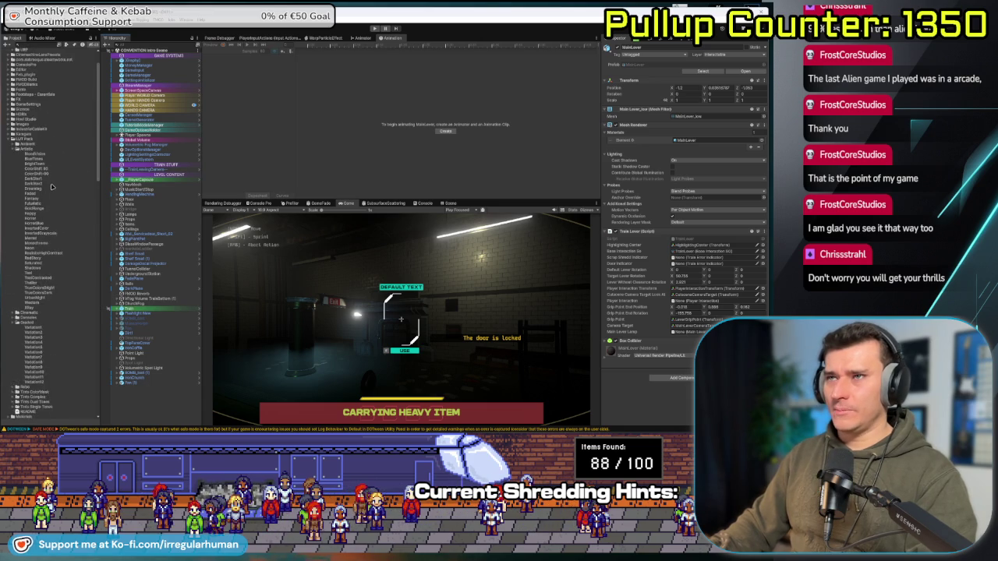
click(35, 172)
key(Left)
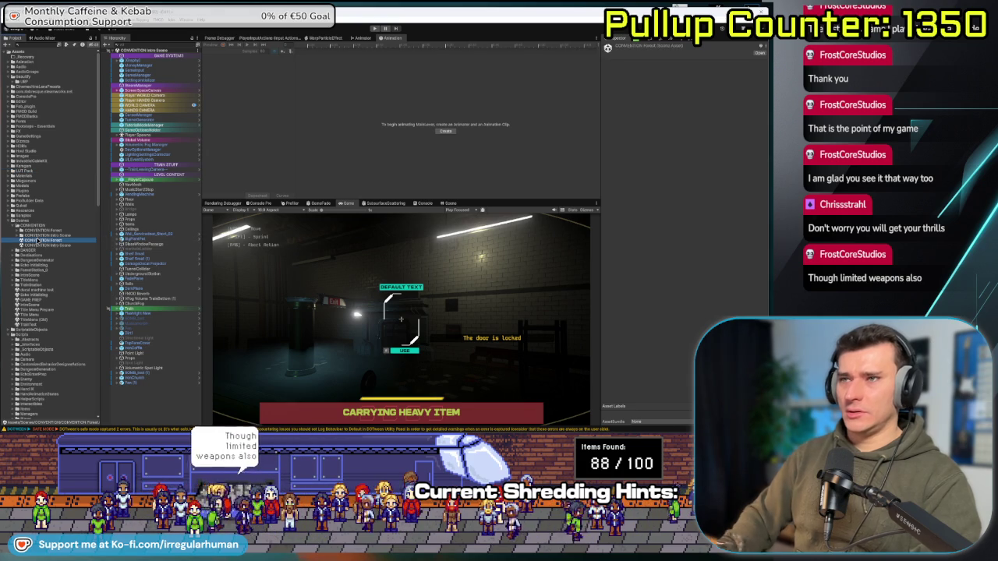
Collapse CONVENTION, select IntroScene, nudge the Game view larger, and pick an object to inspect its Transform.
click(41, 230)
click(12, 225)
click(31, 255)
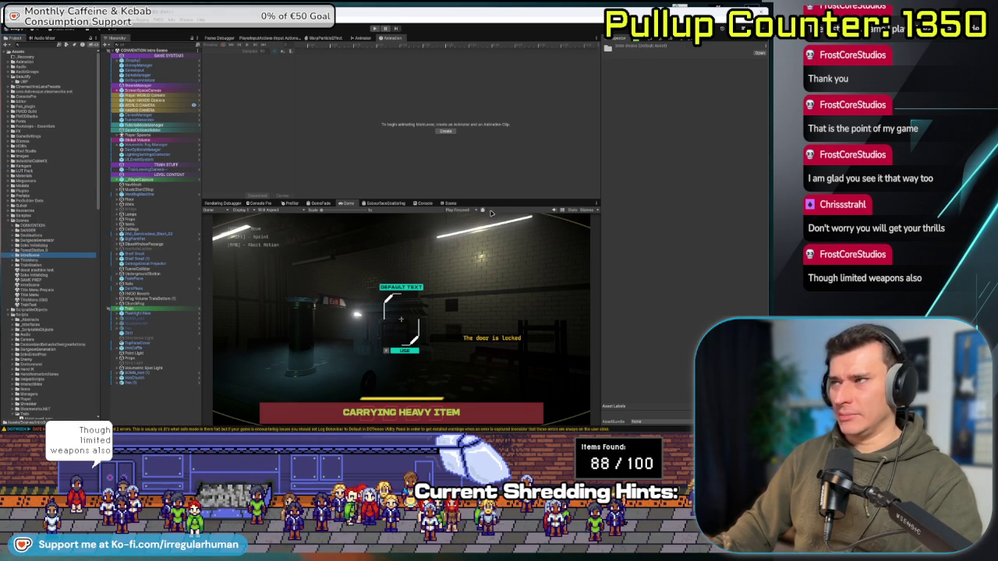
drag(495, 200, 497, 186)
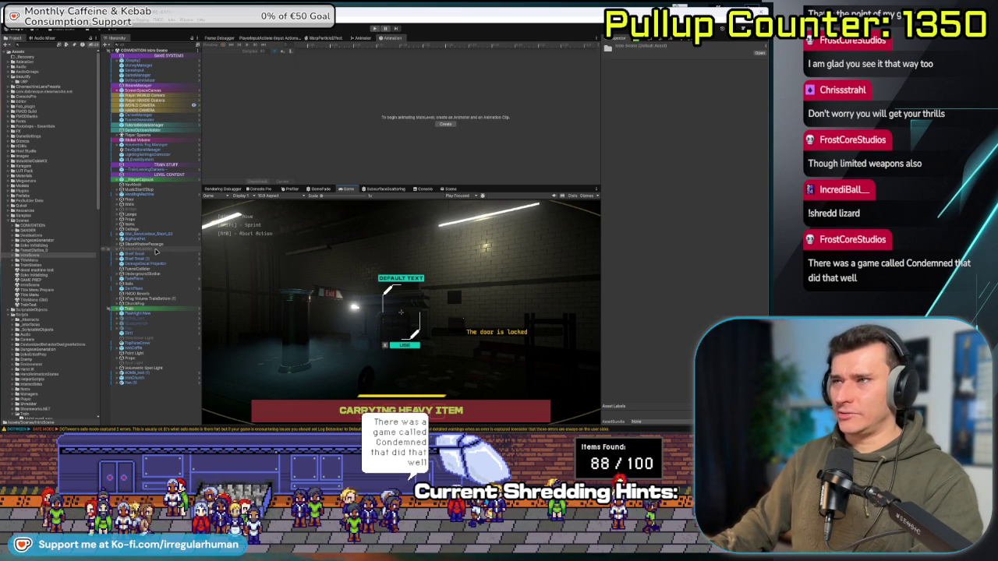
click(155, 249)
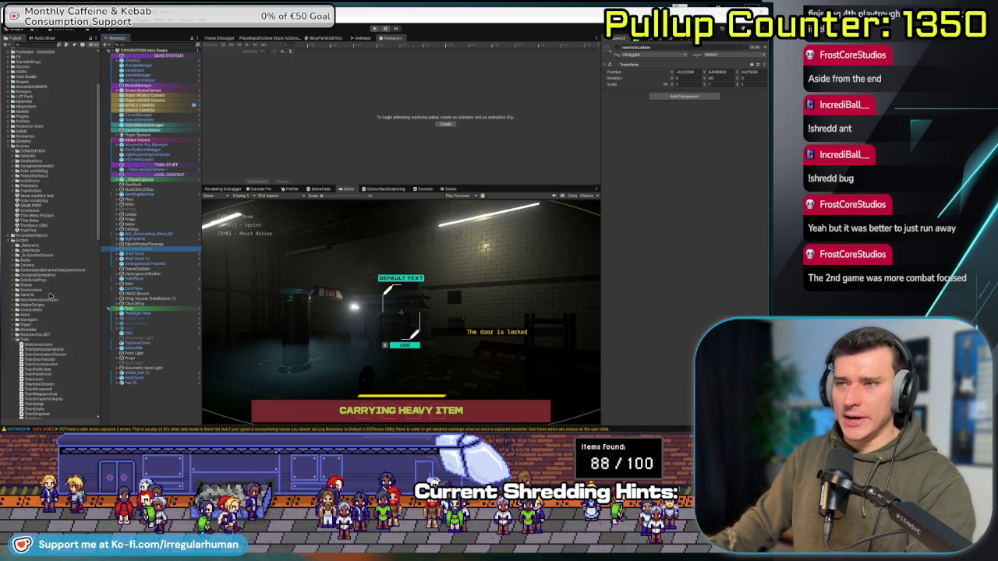
Collapse the Train and Scripts folders, expand Destinations, and open Dungeon Generator Forest.
scroll(47, 250, down, 5)
click(37, 191)
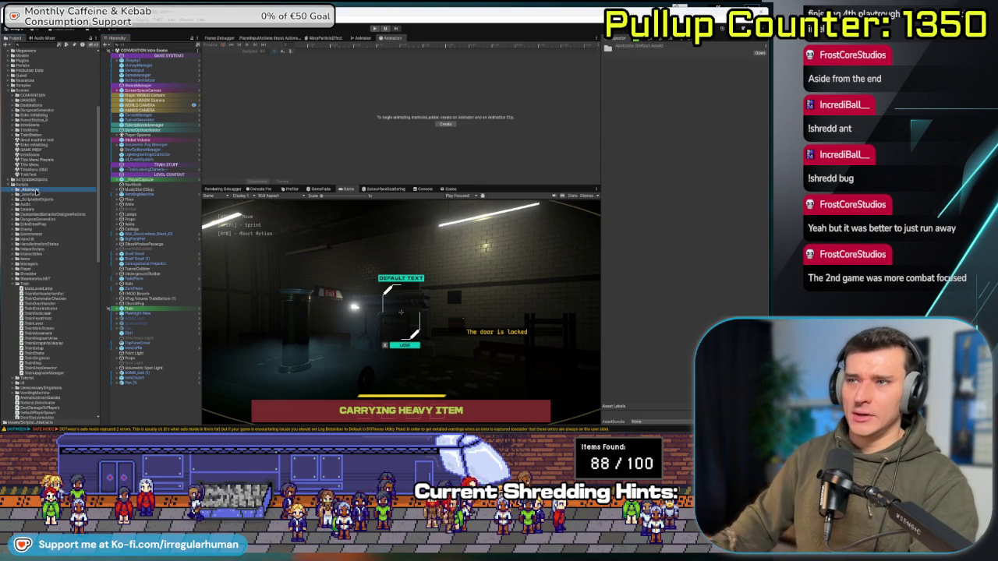
click(53, 284)
key(Left)
key(Left)
key(Left)
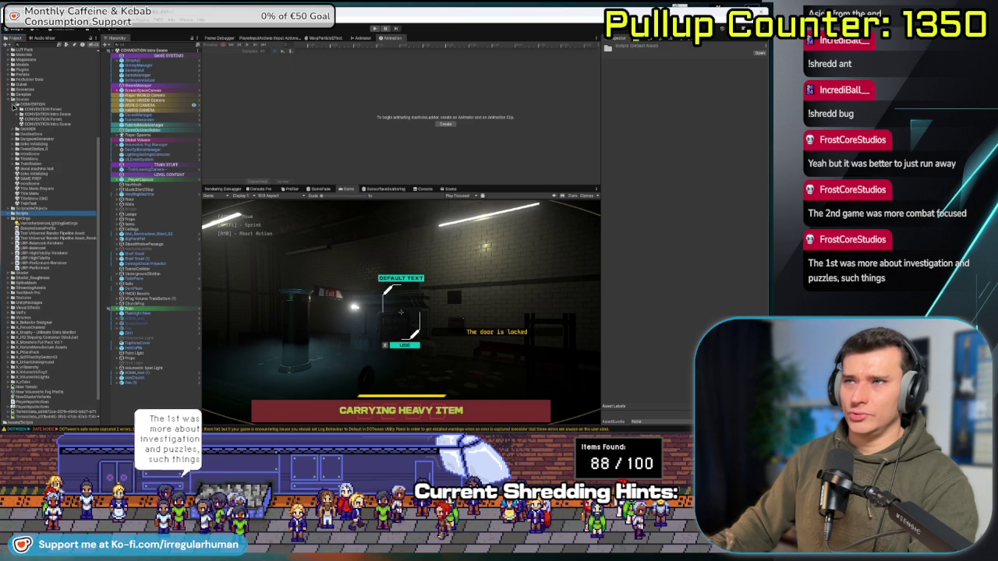
click(12, 115)
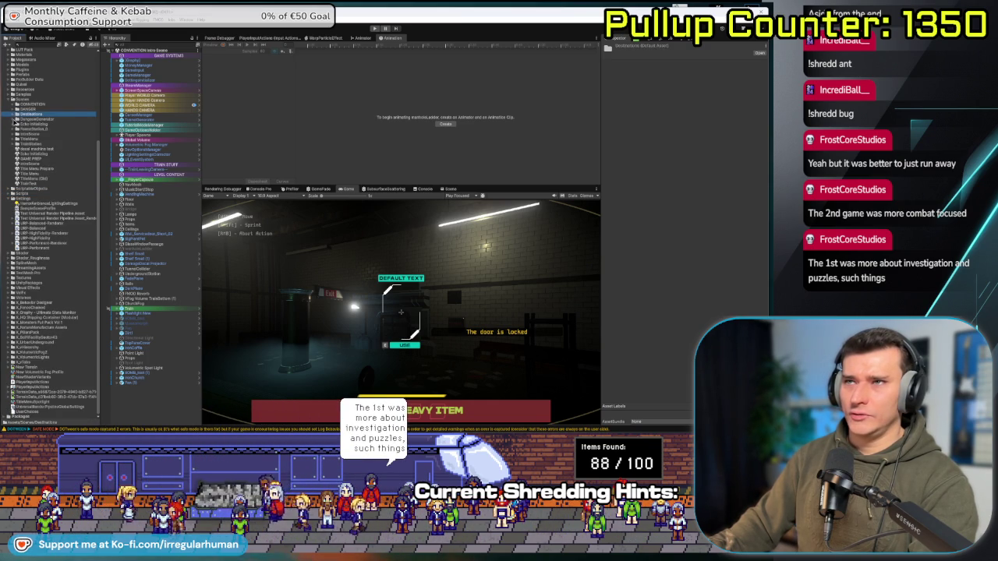
click(15, 115)
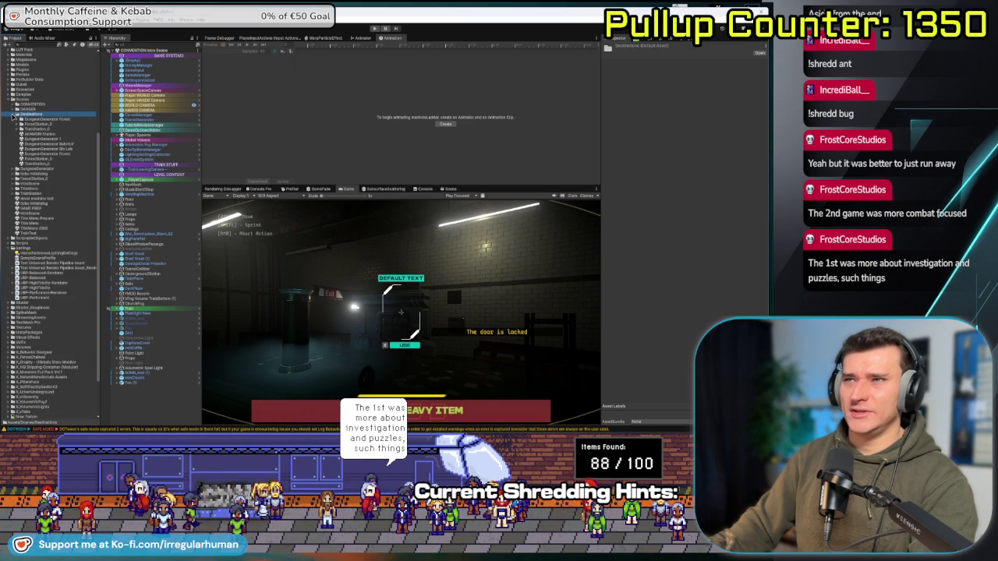
click(51, 155)
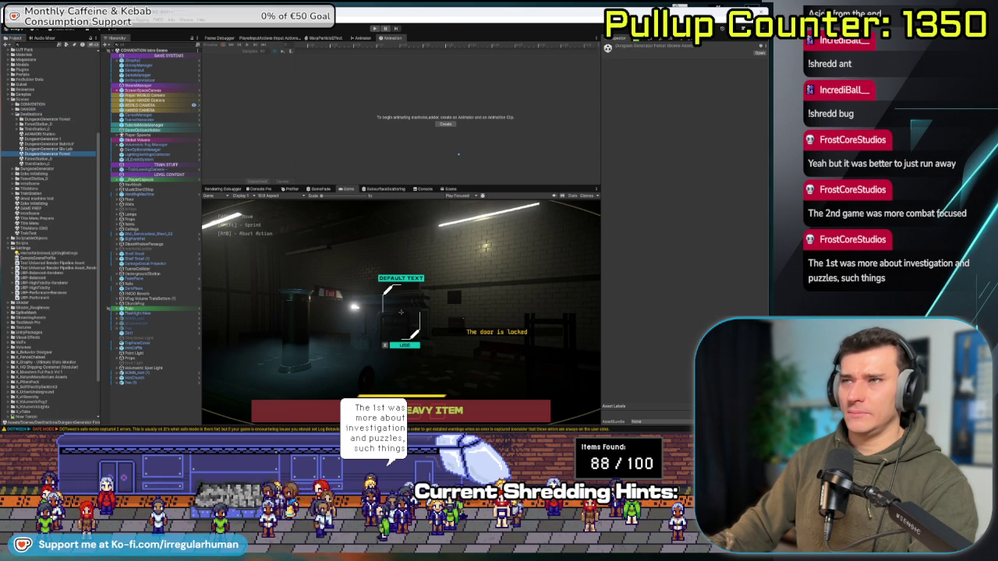
Orbit the Scene view over the dungeon, enter Play mode, equip an item, and open Settings.
click(452, 189)
mouse_move(453, 276)
mouse_down()
mouse_move(431, 297)
mouse_move(432, 282)
mouse_move(413, 266)
mouse_move(399, 283)
mouse_move(390, 273)
mouse_up()
key(ctrl+p)
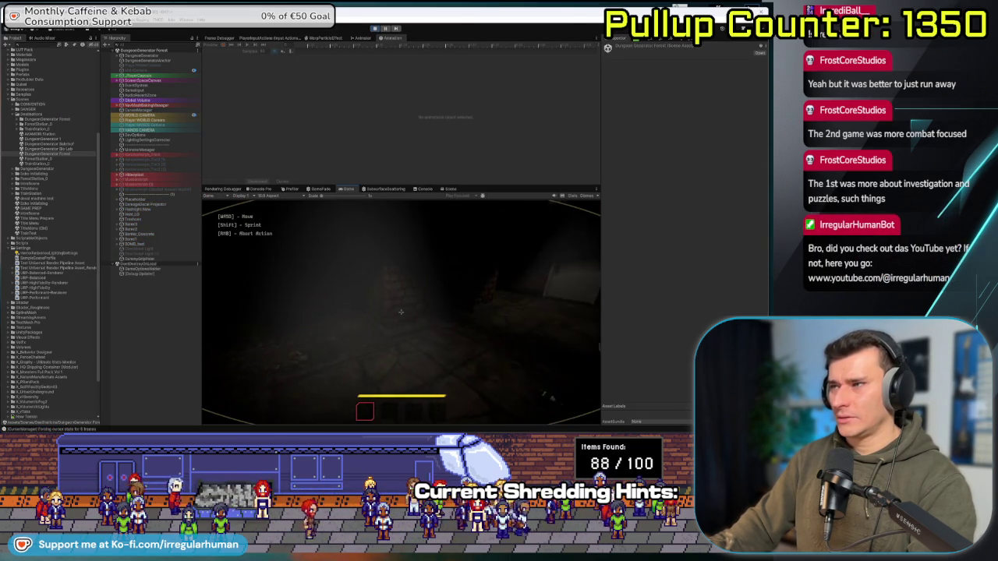
key(e)
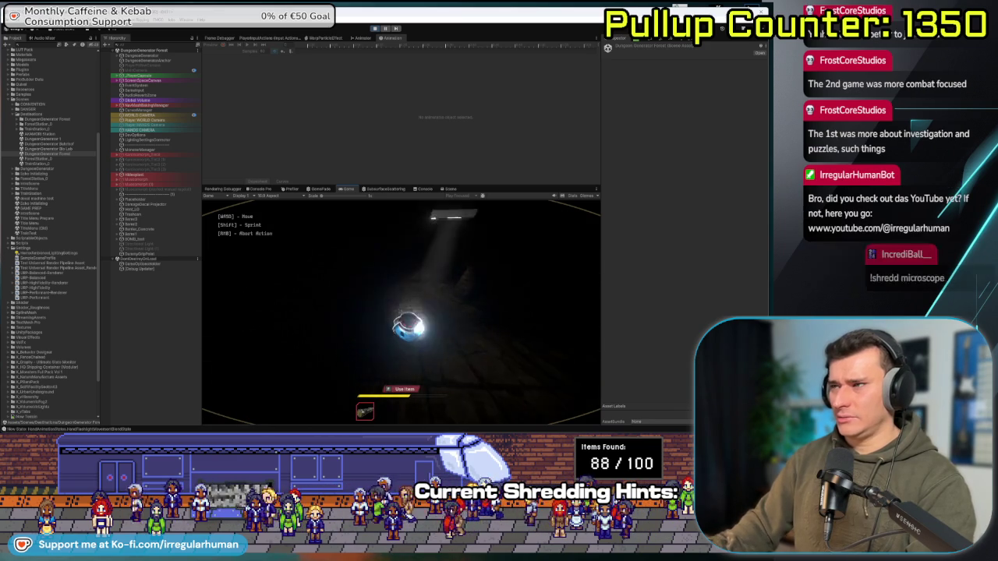
key(Escape)
click(395, 323)
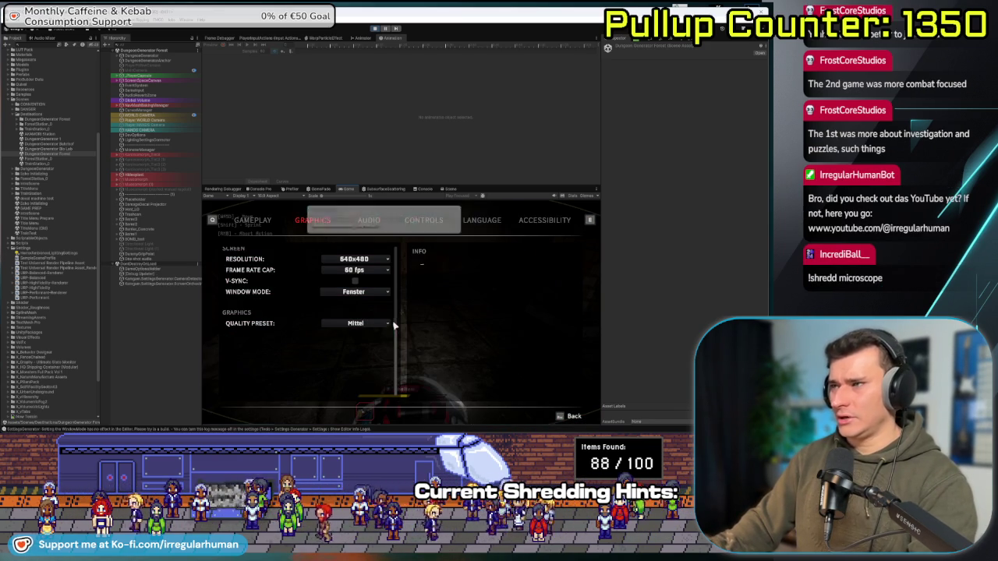
View the controls settings page, resume play, and pick up the blue orb.
click(428, 222)
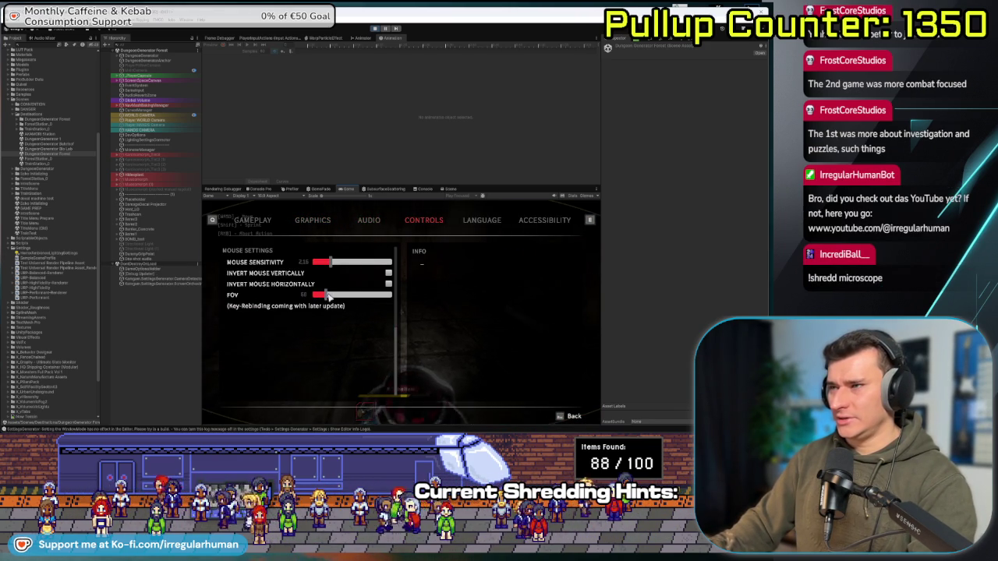
key(Escape)
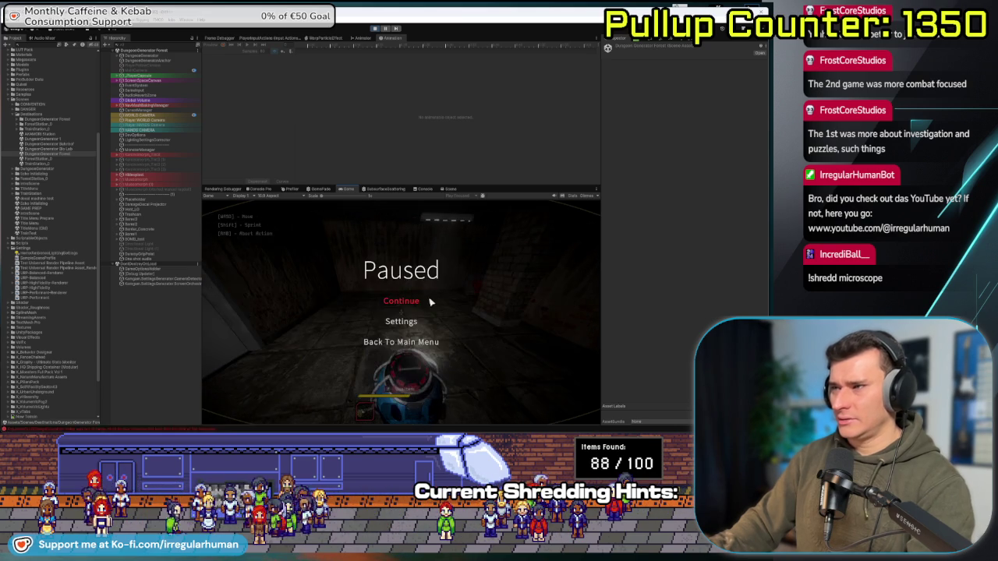
key(Escape)
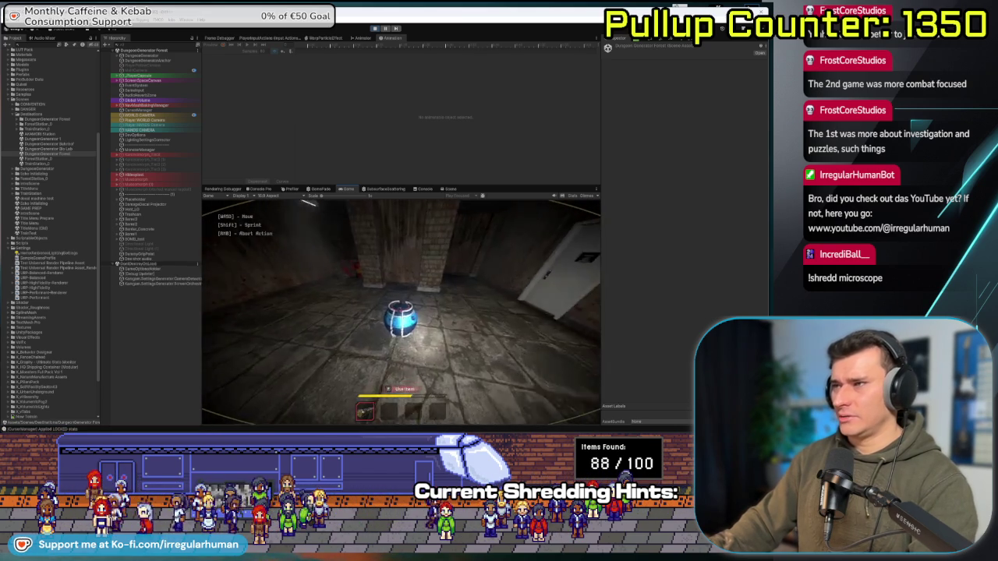
key(e)
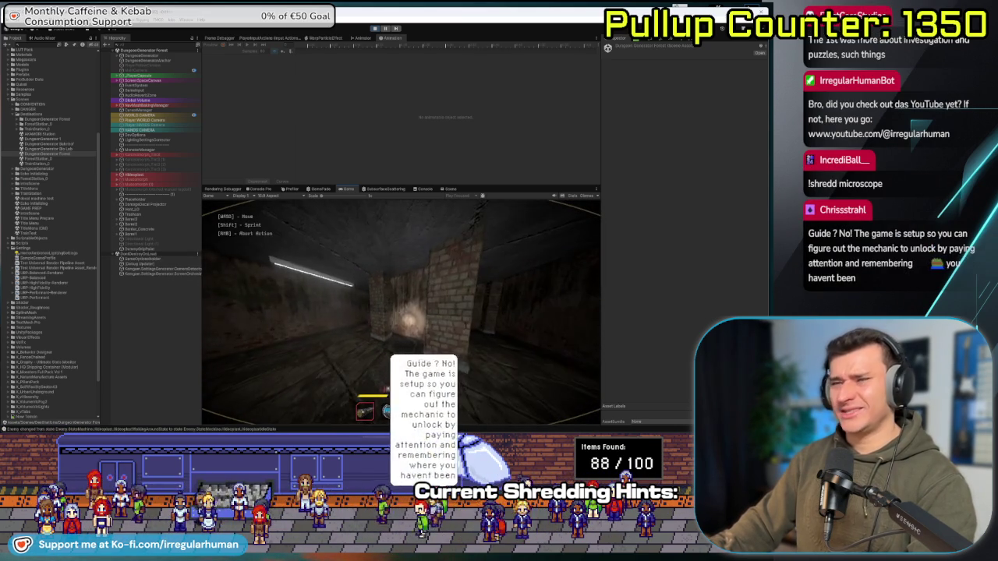
Check Settings again, then open the door, walk into the dark room, and pause.
key(Escape)
click(408, 317)
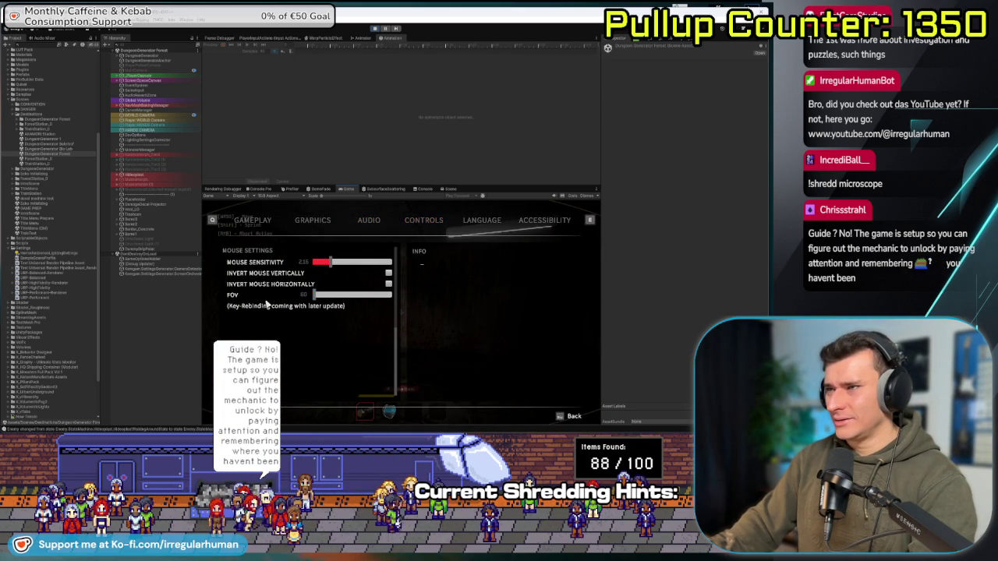
key(Escape)
key(Escape)
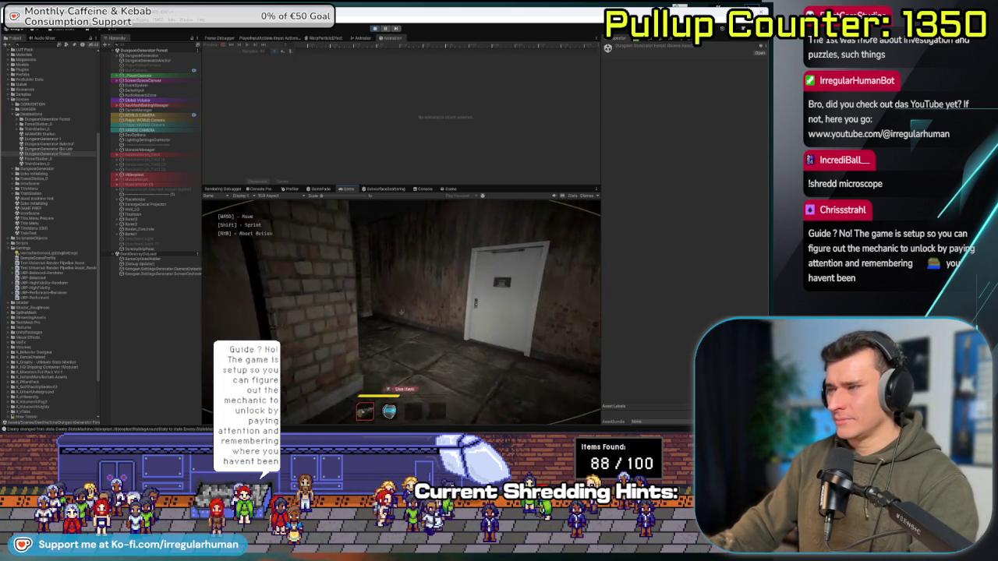
scroll(401, 312, down, 1)
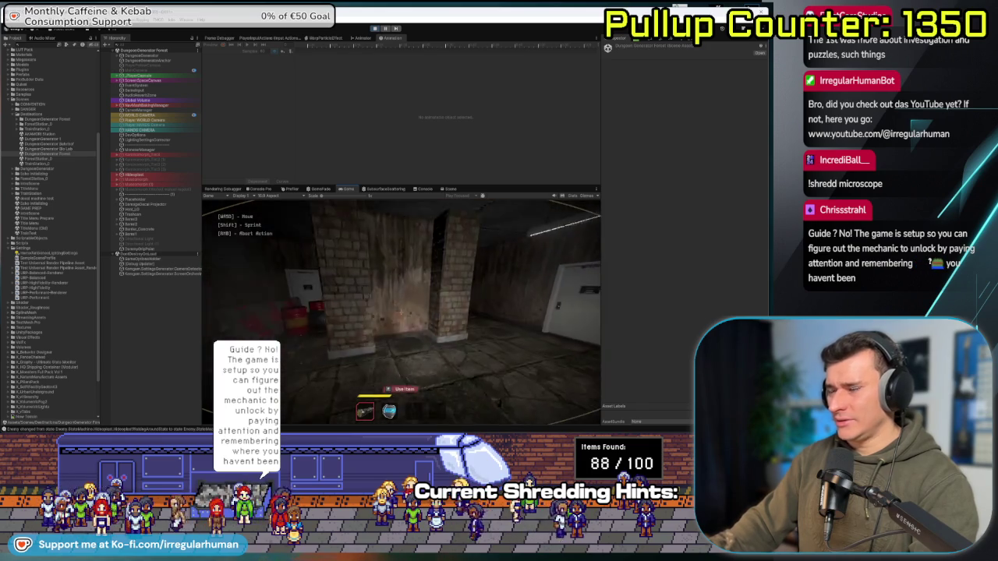
scroll(401, 311, up, 1)
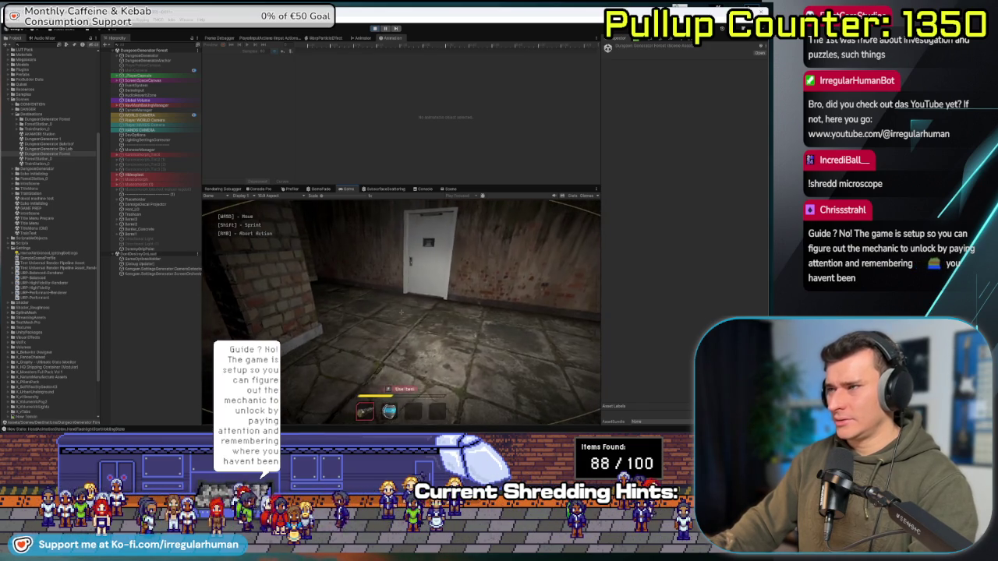
key(w)
click(401, 312)
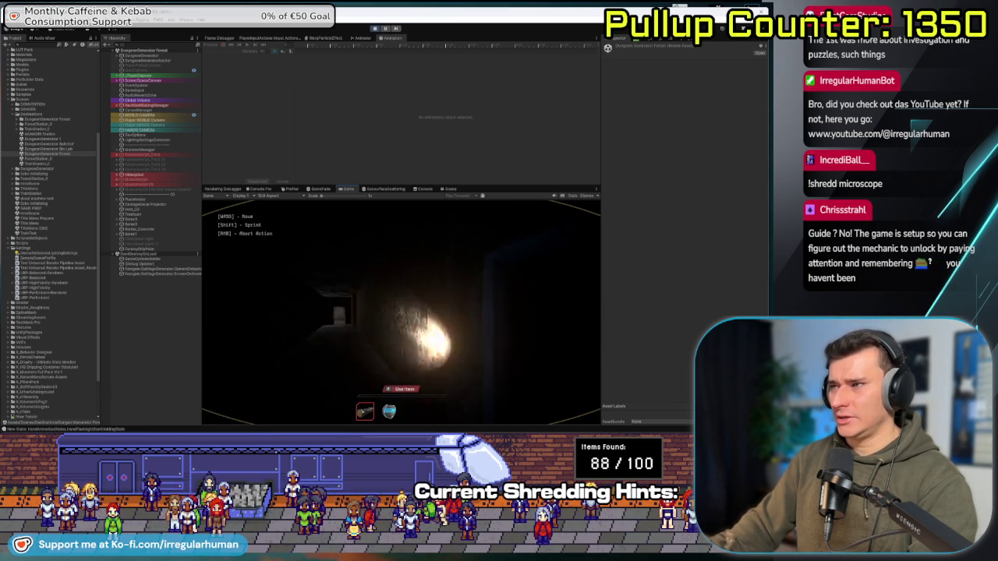
key(Escape)
Stop the playtest, review the Console log messages, and return to the Scene view.
click(376, 29)
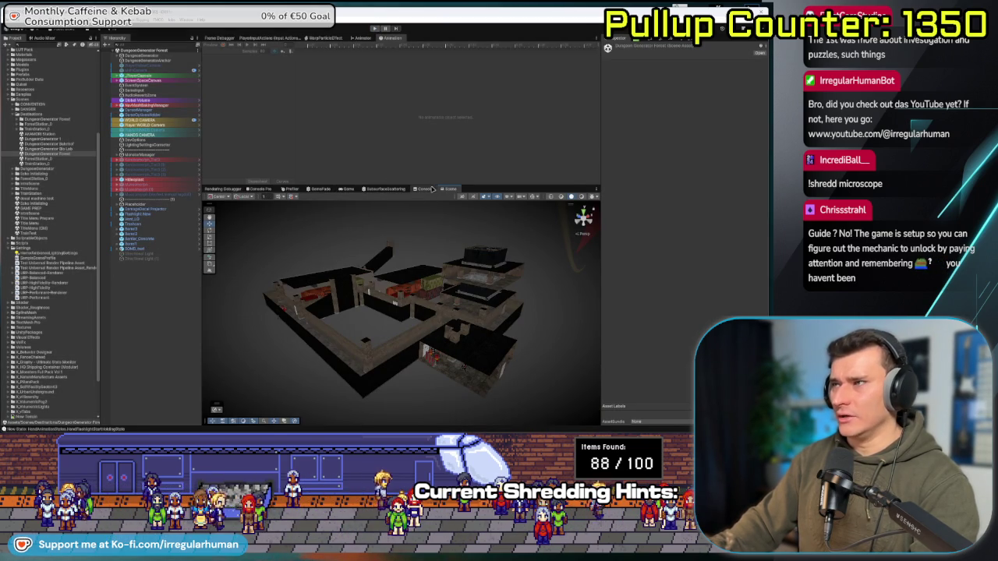
click(430, 189)
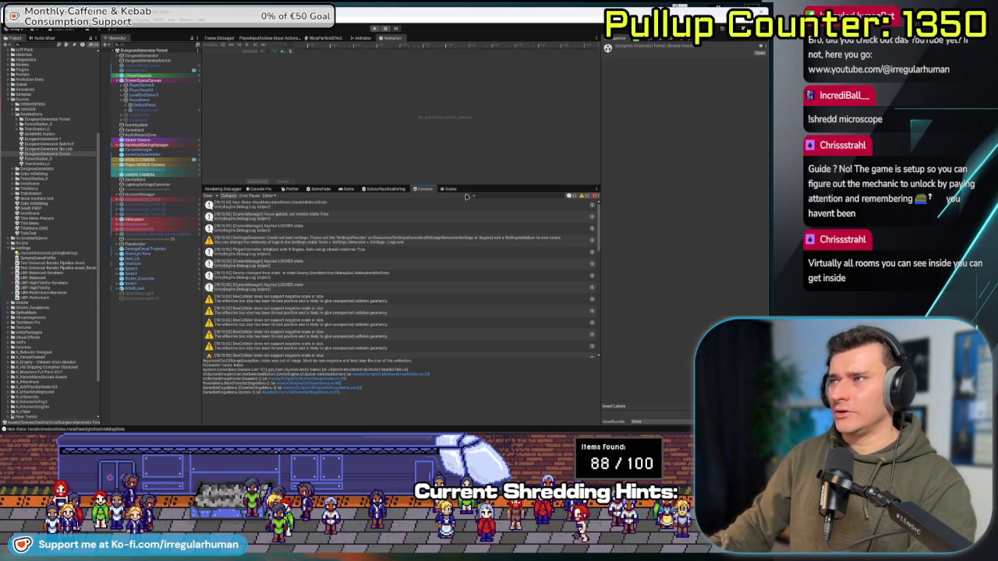
click(452, 189)
Select the Hideoplast enemy and open its HideoplastEnemy script in Rider.
mouse_move(372, 265)
mouse_down()
mouse_move(319, 405)
mouse_move(333, 279)
mouse_move(289, 312)
mouse_move(258, 296)
mouse_up()
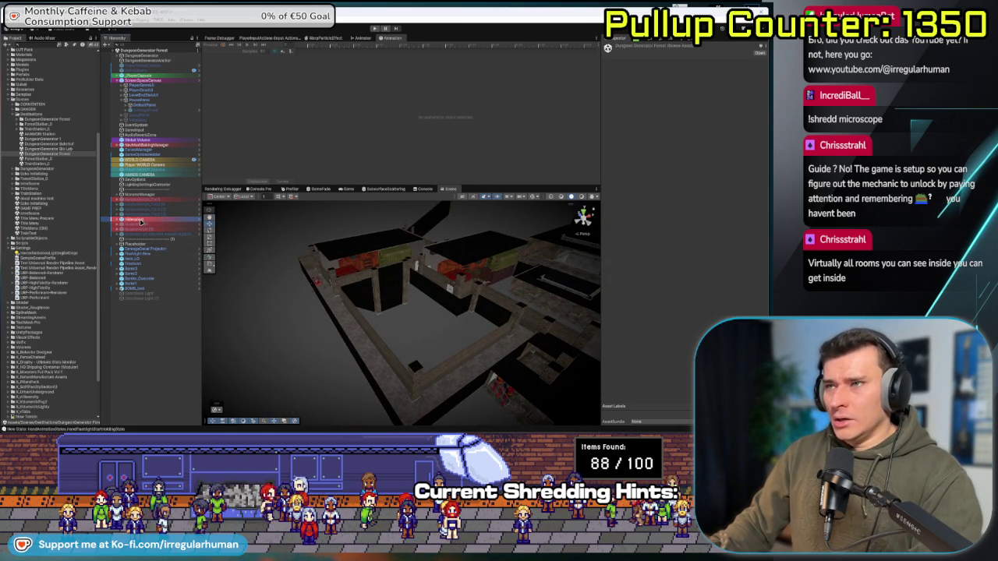
click(140, 221)
double_click(676, 183)
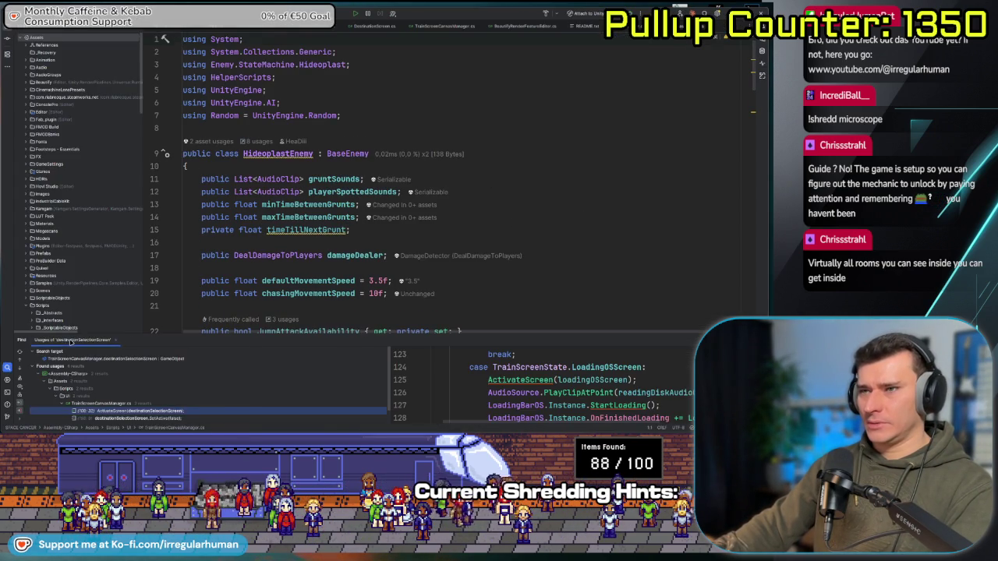
In the Claude Code terminal, ask for a review of the enemy State Machine Architecture built on BaseEnemy, then locate HideoplastEnemy.cs and expand StateMachine.
key(shift+Escape)
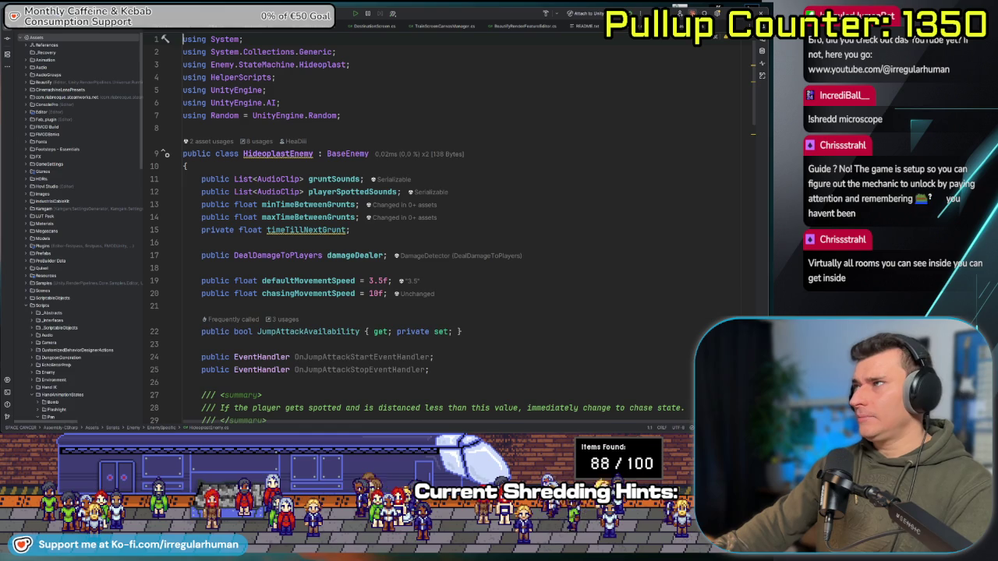
key(alt+F12)
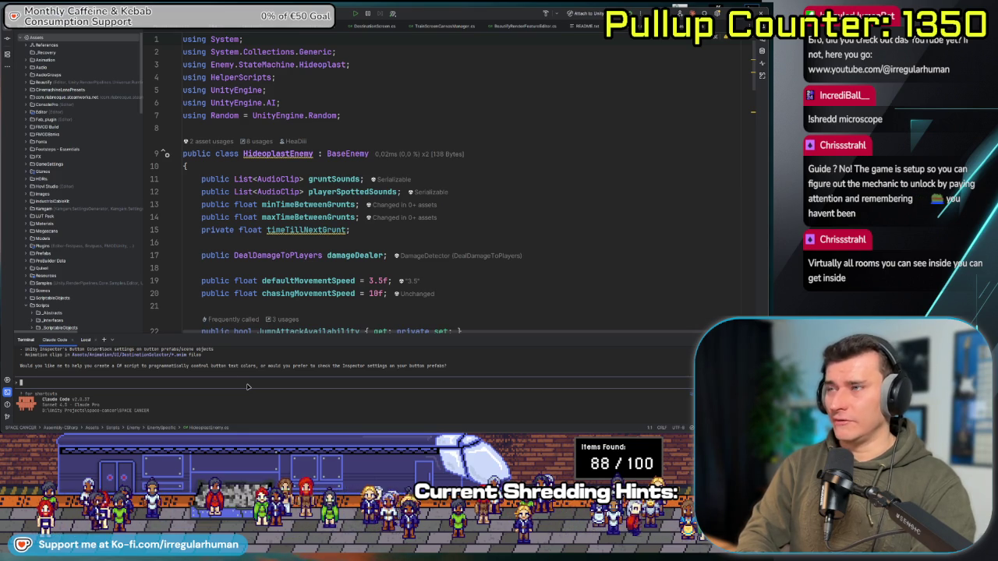
text(Could you ch)
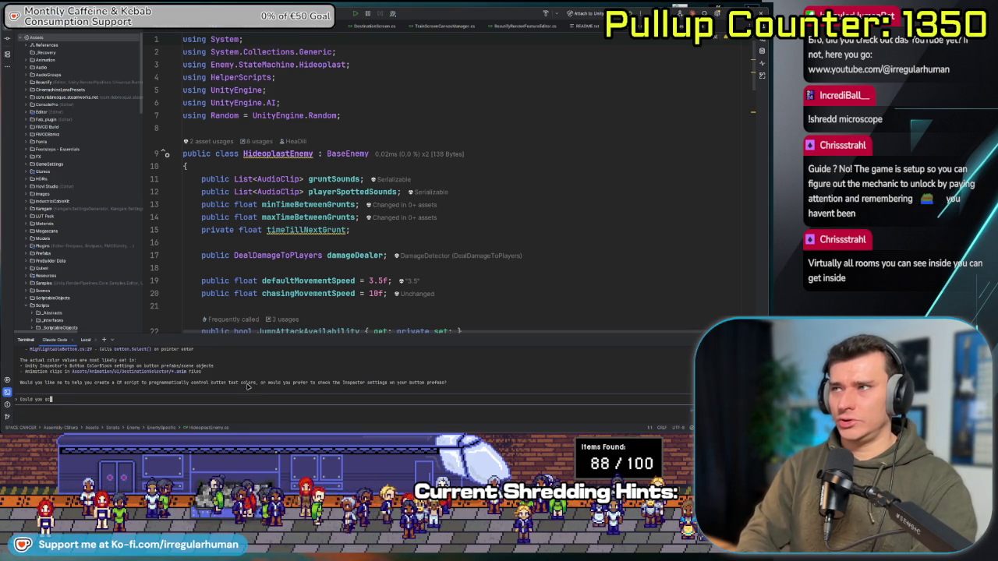
text(eck out my )
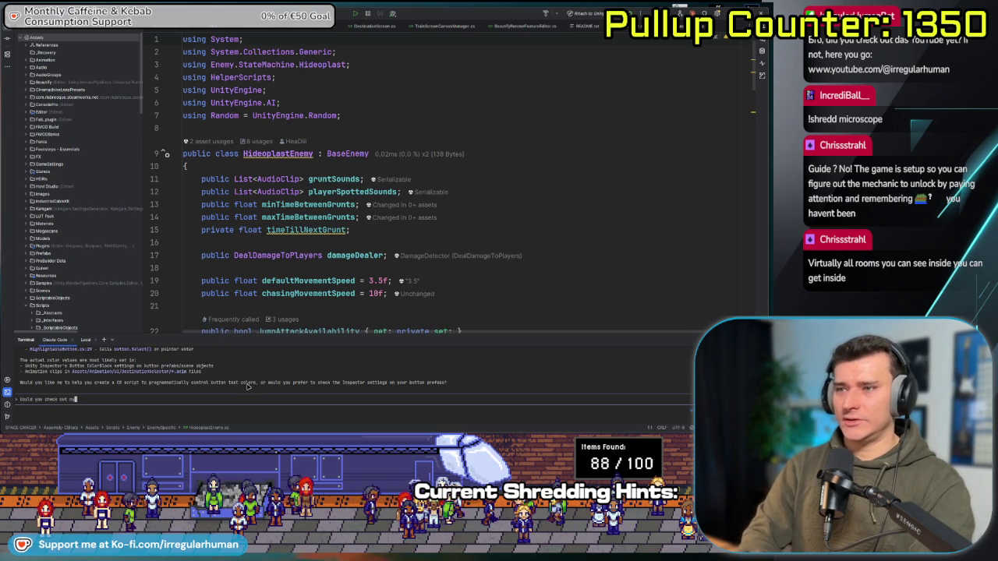
text(State)
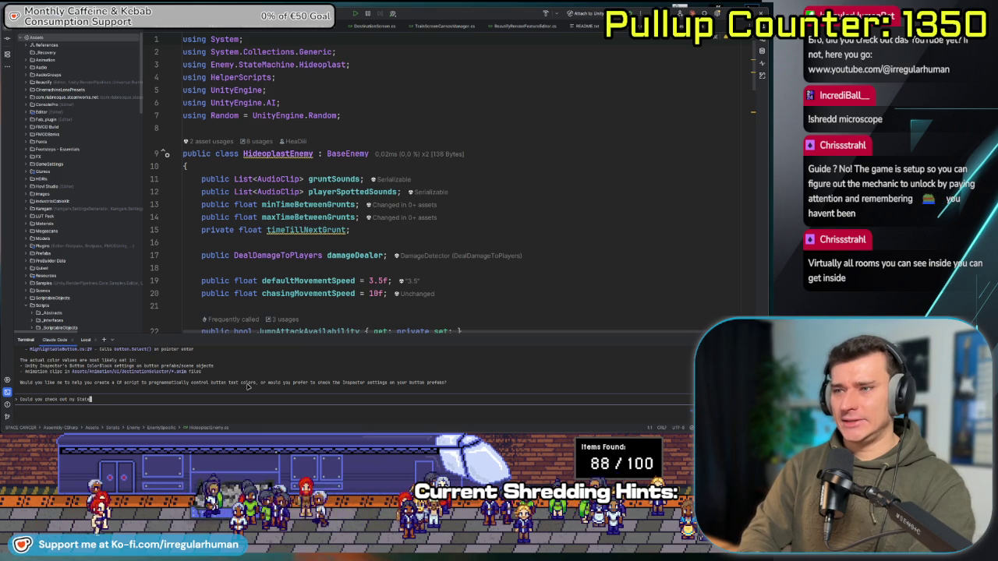
text( Machine Architecture)
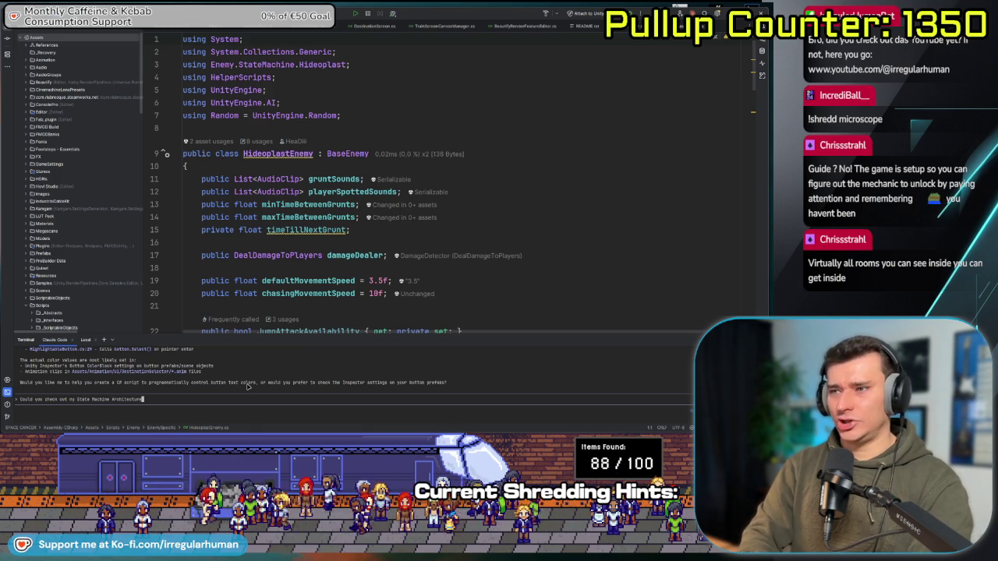
text( for Enemies? I have a Base)
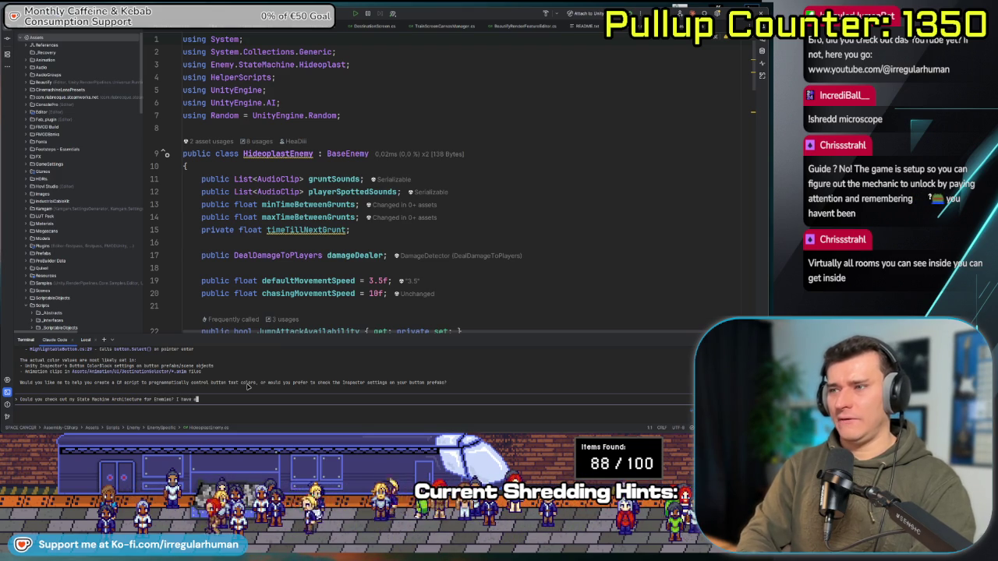
text(Enemy script and then a bu)
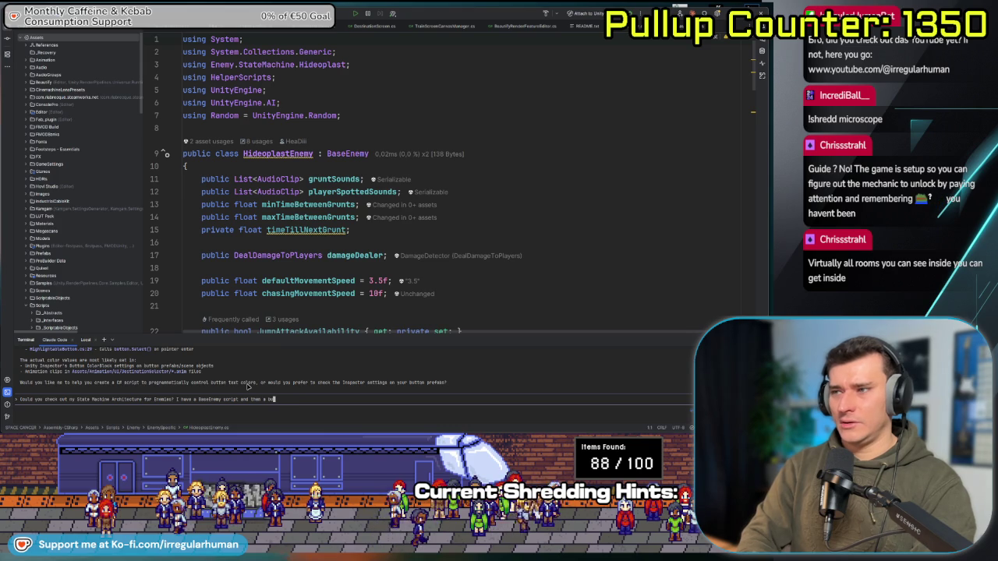
text(nch of other scripts th)
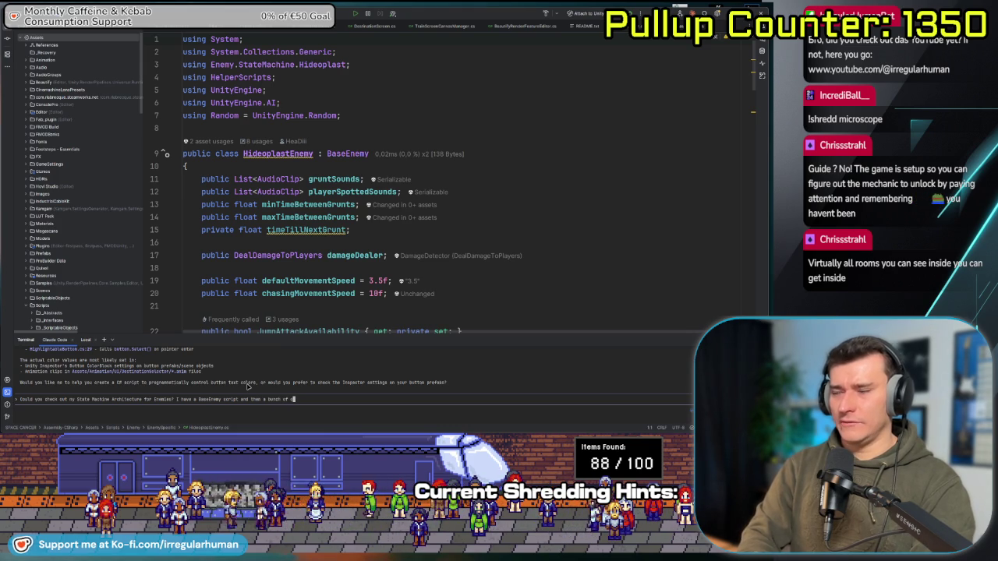
text(at are inheriting from that.)
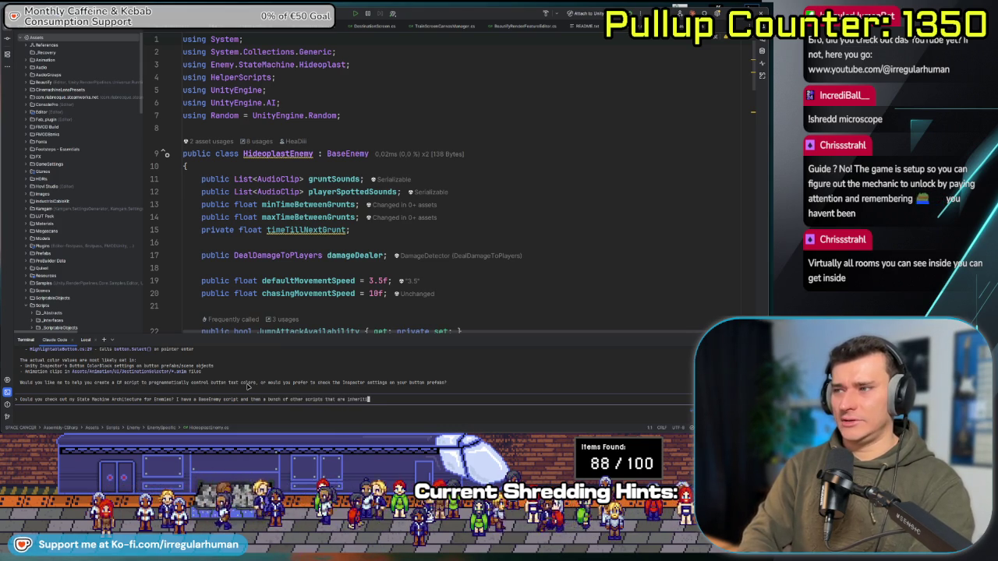
text( Please)
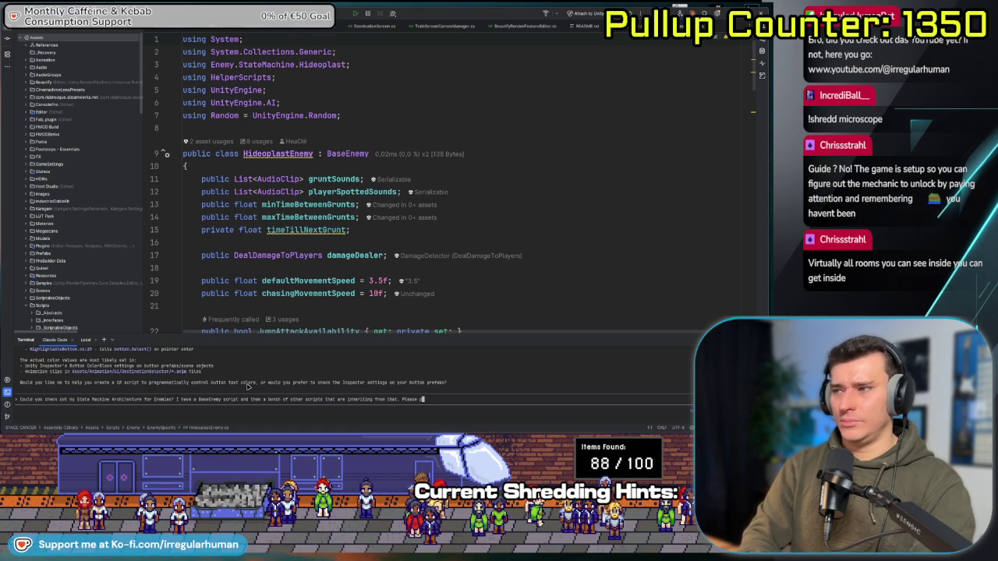
text( put a focus on the Hideopla)
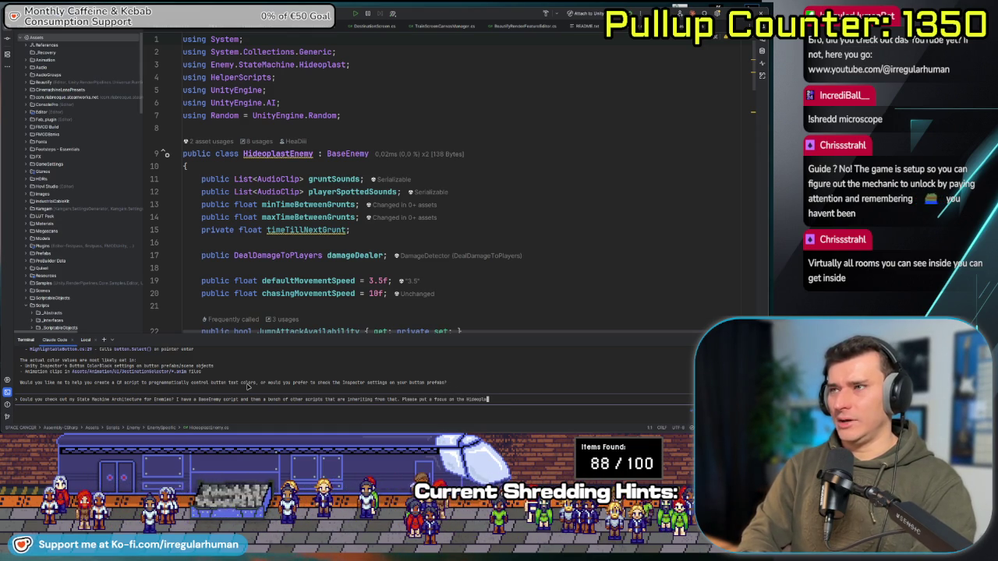
text(stEnemy.)
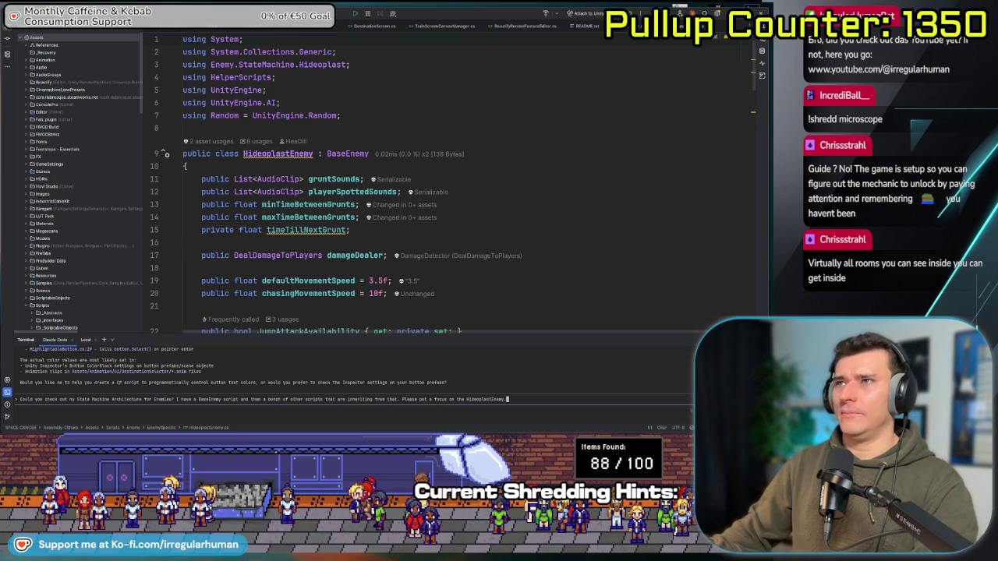
key(shift+alt+l)
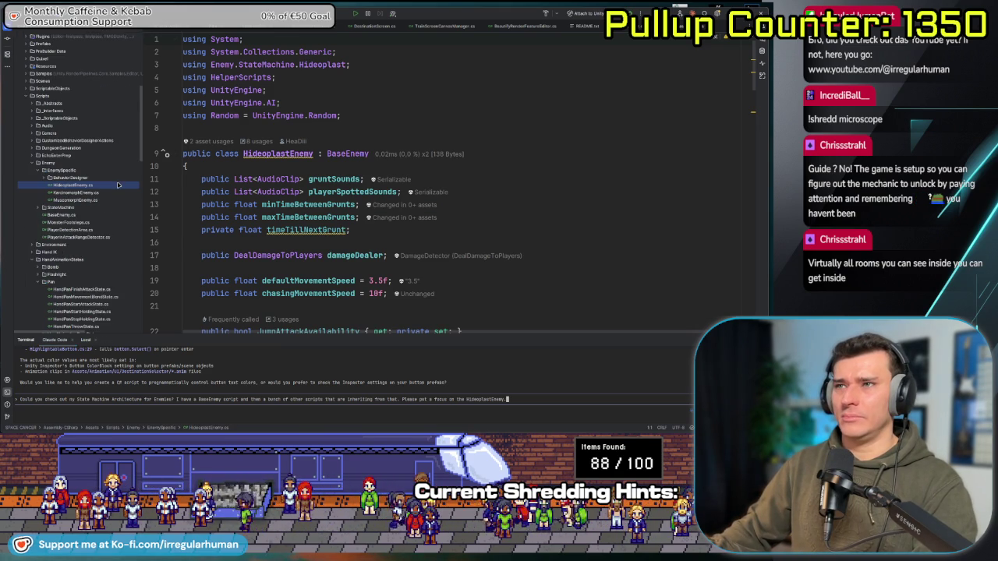
click(37, 209)
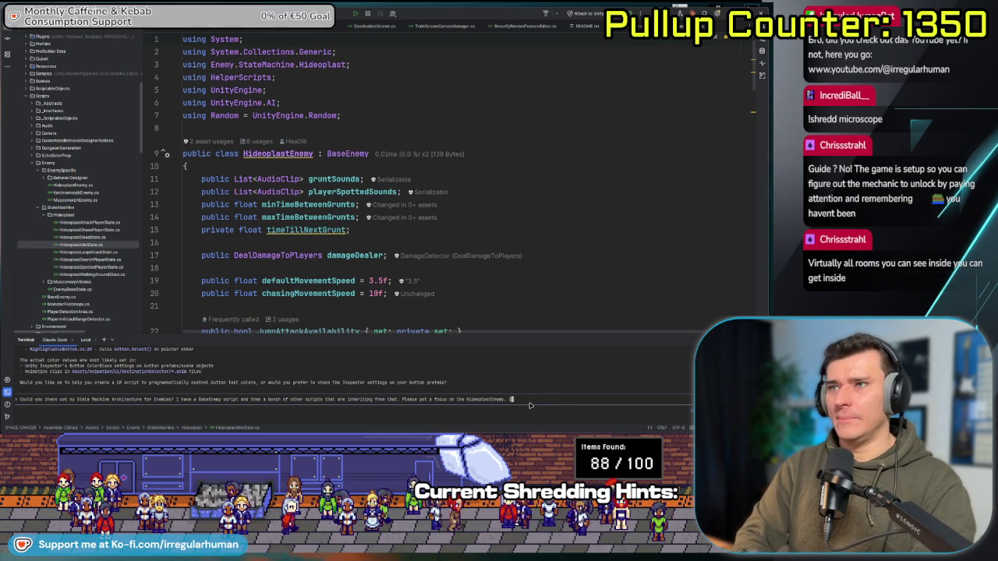
Append the Scripts>Enemy>StateMachine>Hideoplast states path to the prompt and submit it to Claude Code.
text(use)
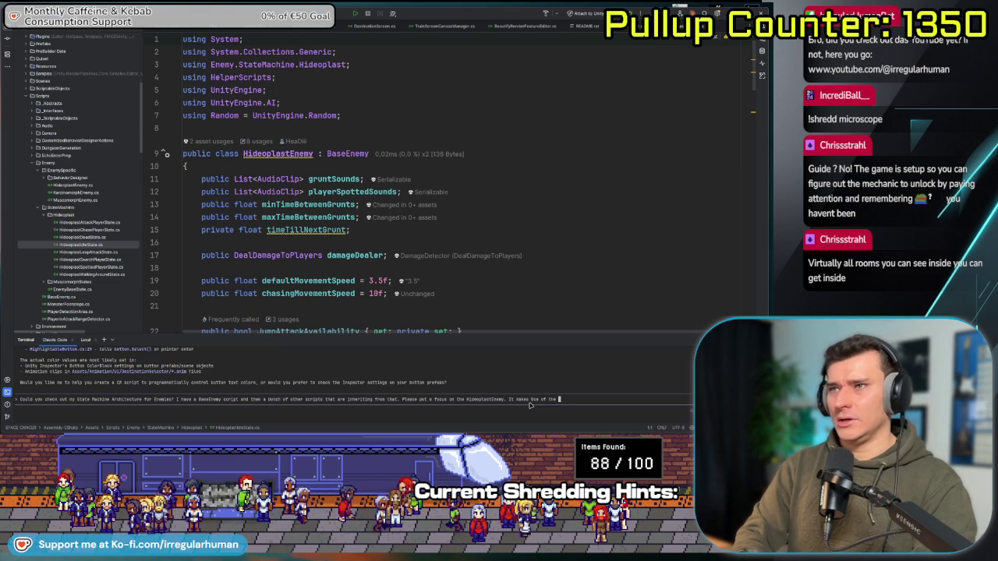
text(States in Scripts)
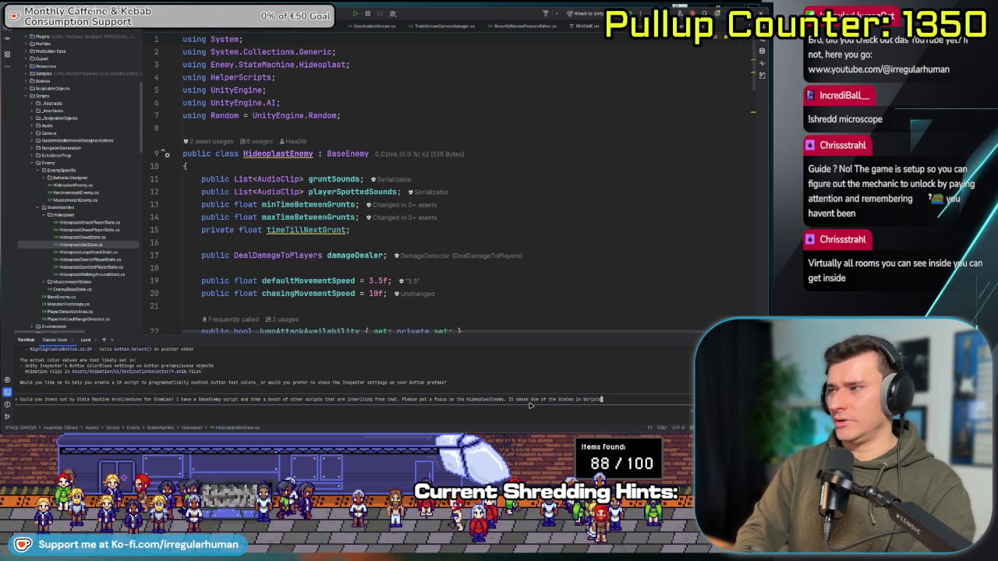
text(>Enemy>StateMachine>Hideo)
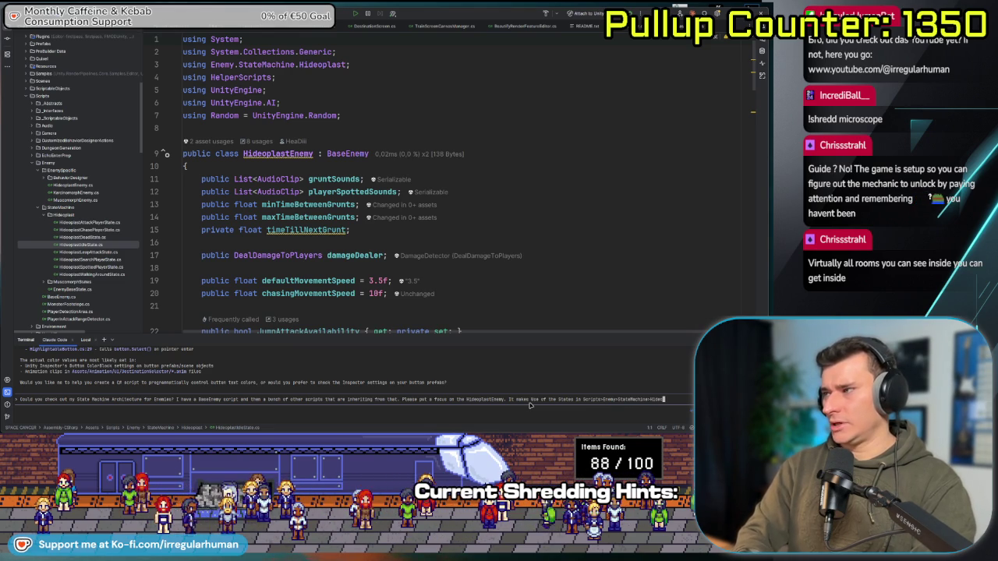
text(st)
key(Return)
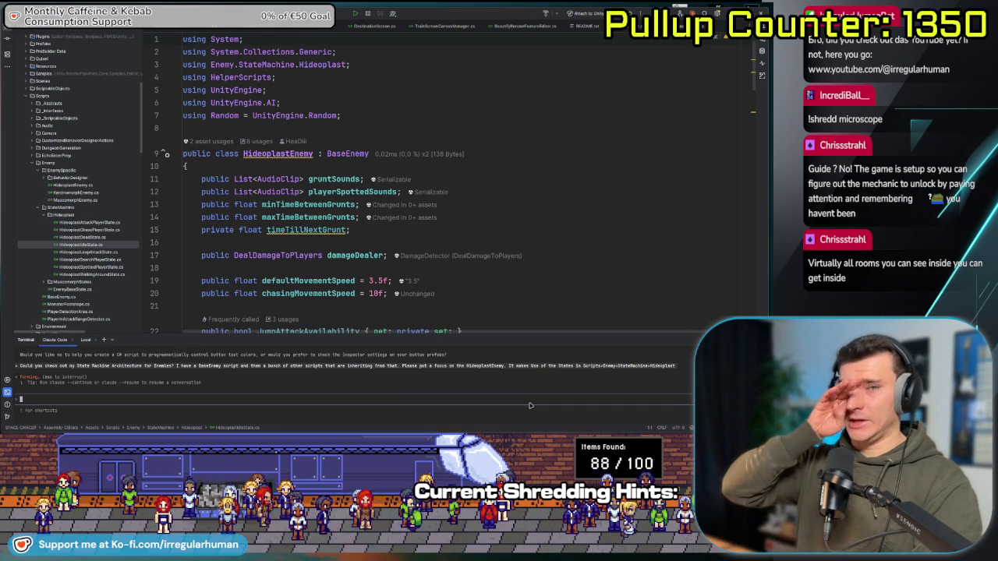
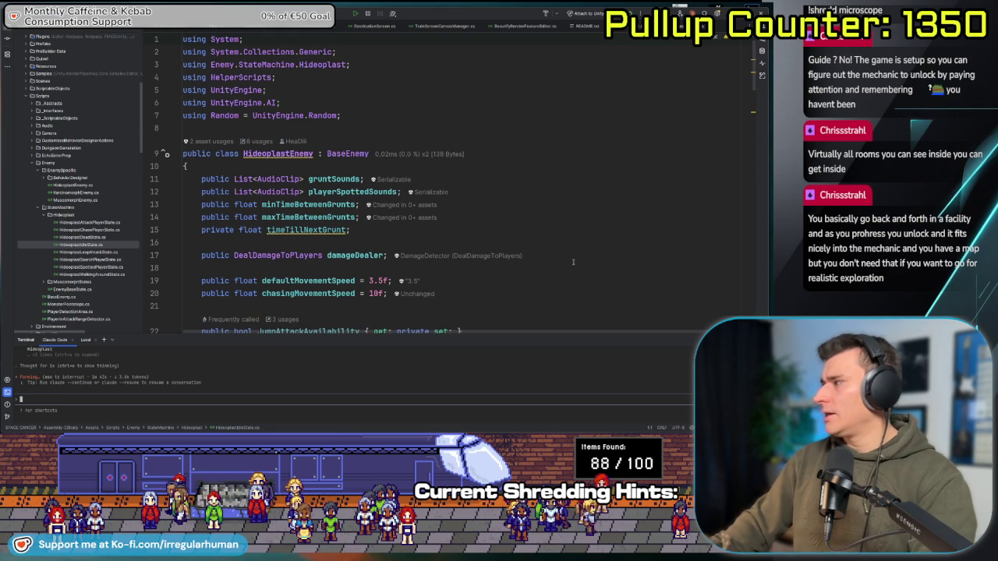
Enlarge the Claude Code terminal below HideoplastEnemy.cs to show more of its state-machine review.
scroll(236, 320, down, 4)
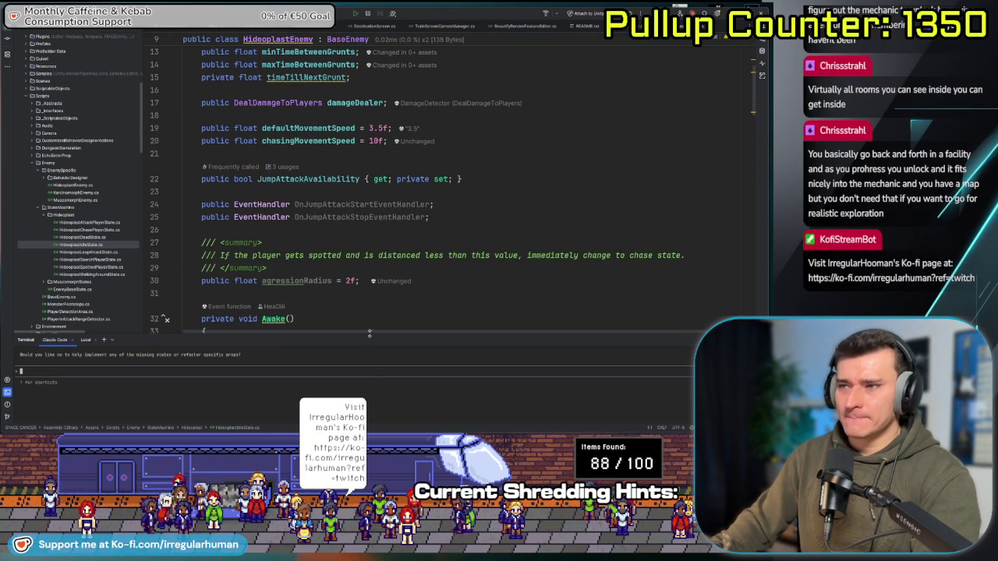
drag(400, 335, 400, 308)
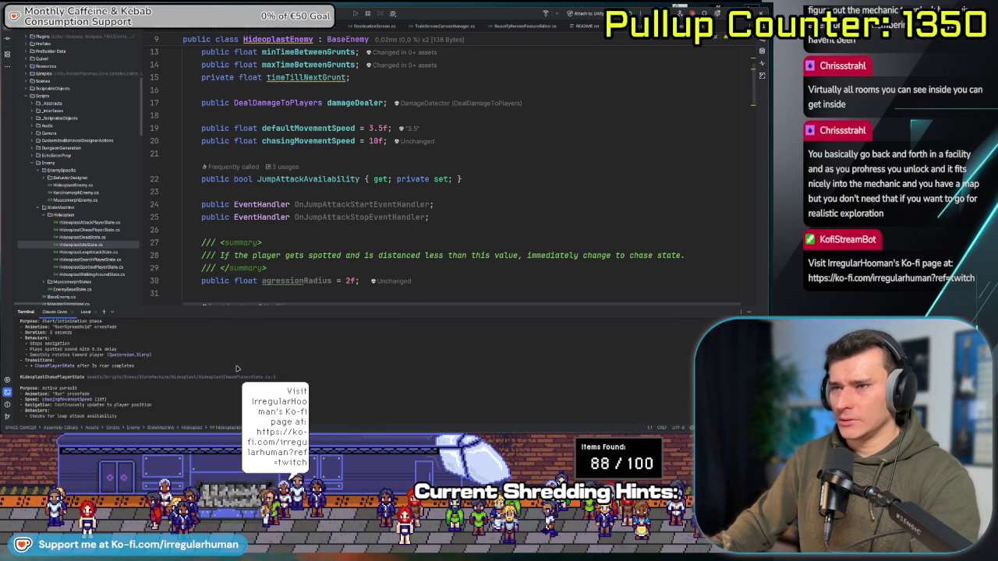
Maximise the Claude Code terminal to read its full review, then switch to the Unity Editor.
double_click(271, 312)
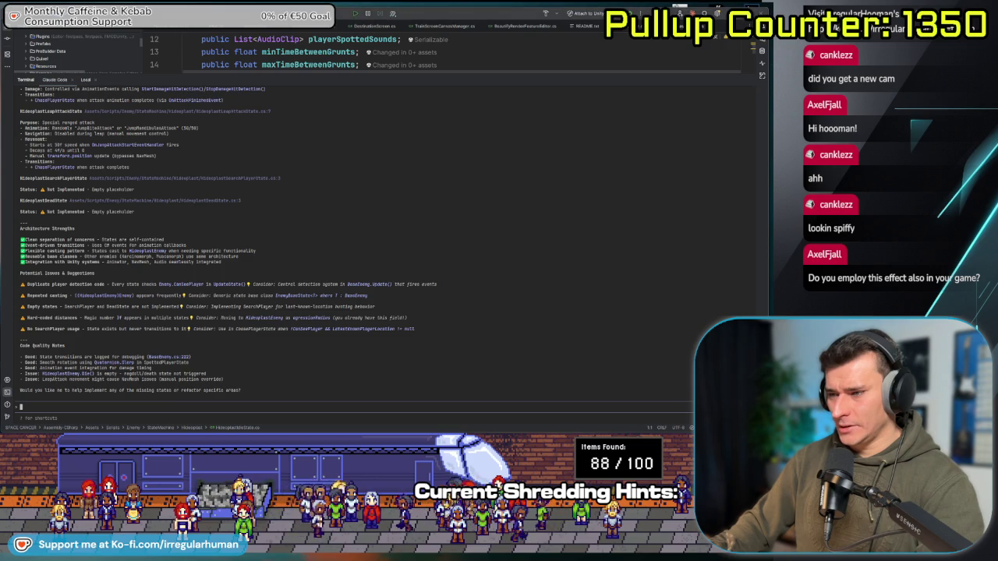
key(alt+Tab)
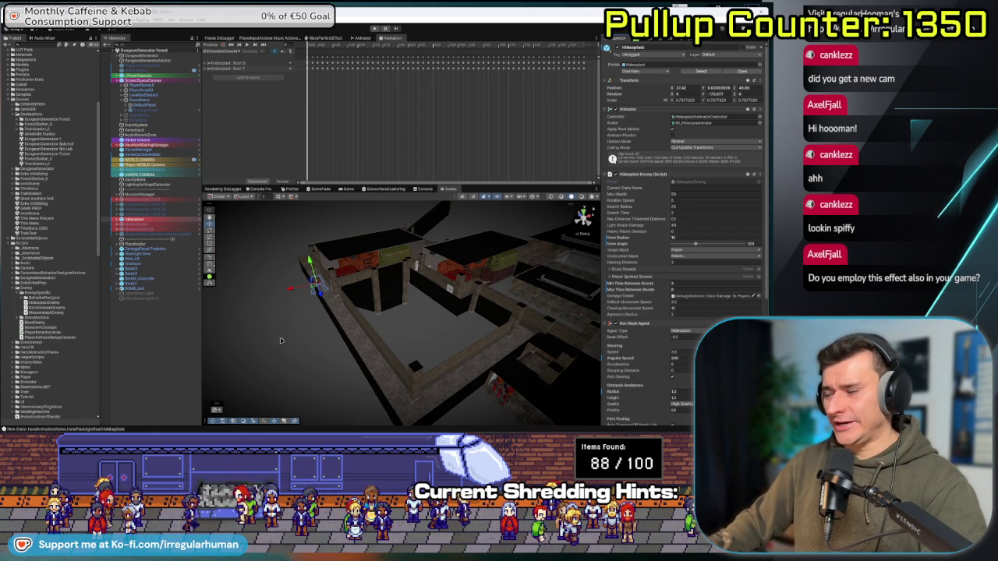
Orbit the Unity Scene view around the level, then return to Rider.
mouse_move(274, 337)
mouse_down()
mouse_move(367, 327)
mouse_move(320, 353)
mouse_up()
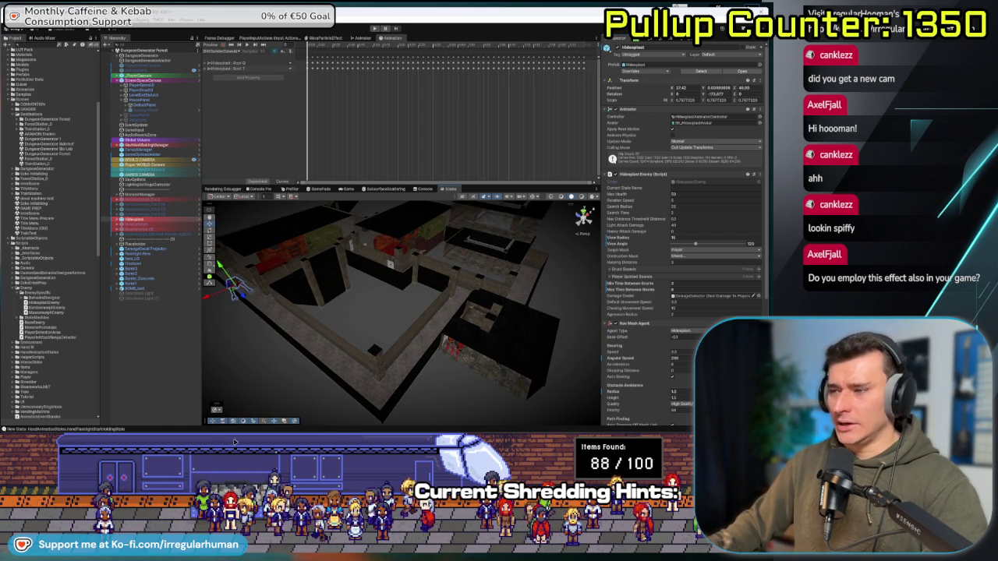
key(alt+Tab)
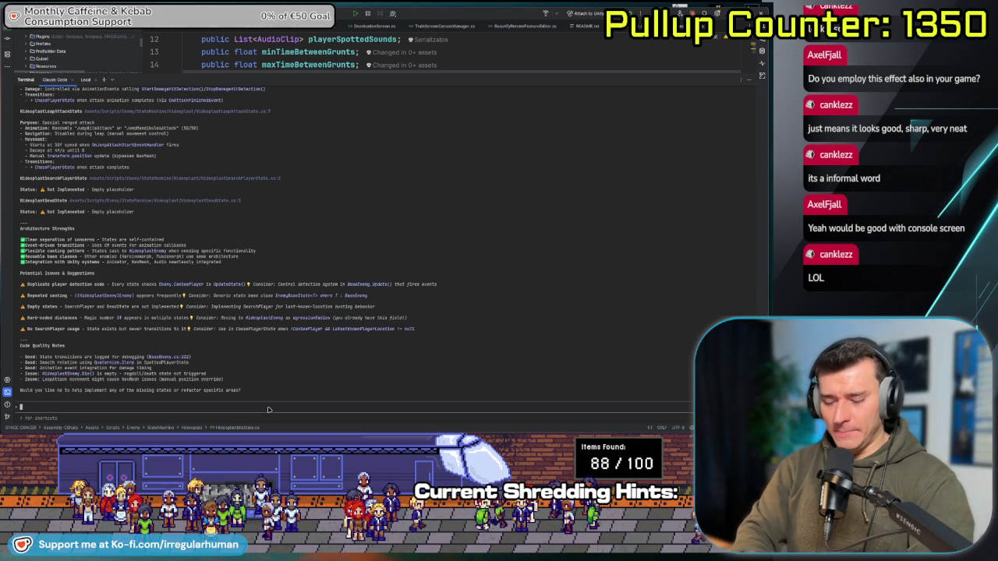
Ask Claude Code to make the Hideoplast enemy deadlier: leap-only attacks, faster yelling, extreme chasing.
text(y)
text( want to make the )
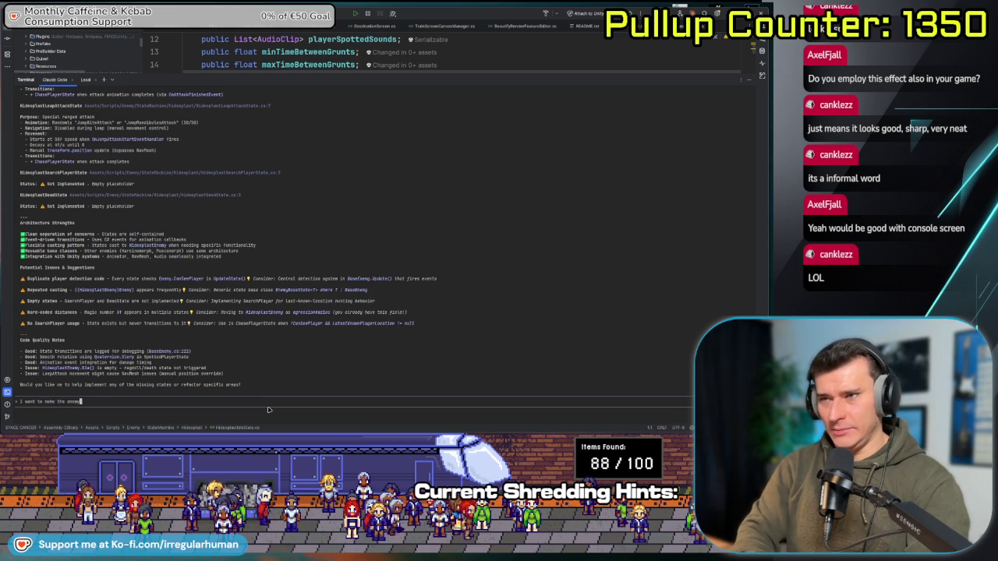
text(ral way m)
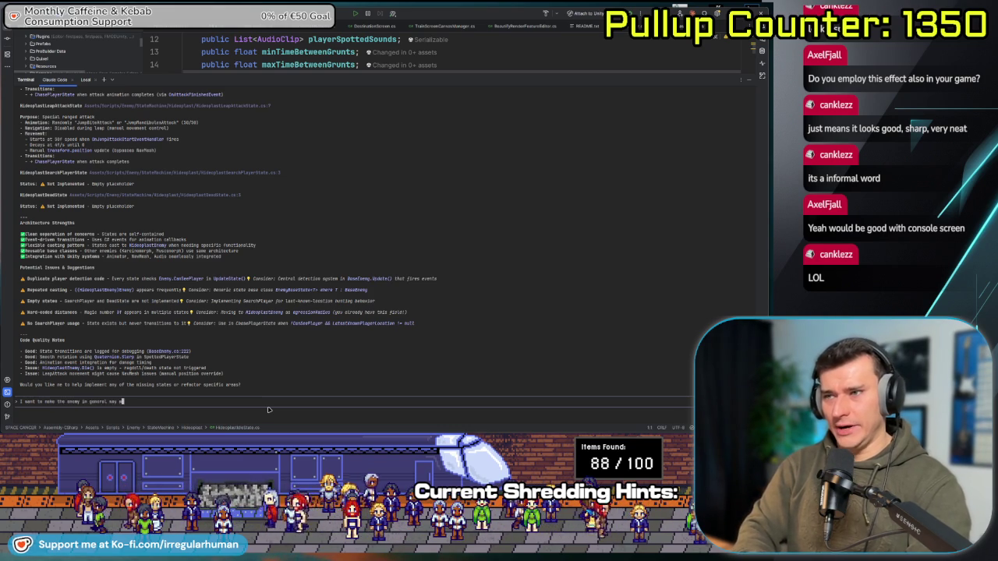
text(ore deadly. cuz rui)
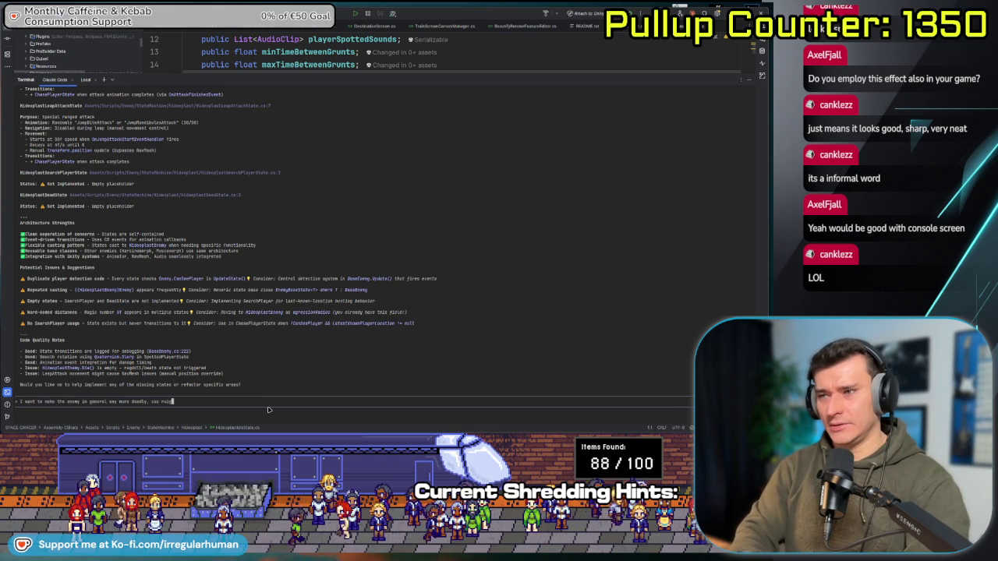
key(BackSpace)
key(BackSpace)
text(ight now its like a j)
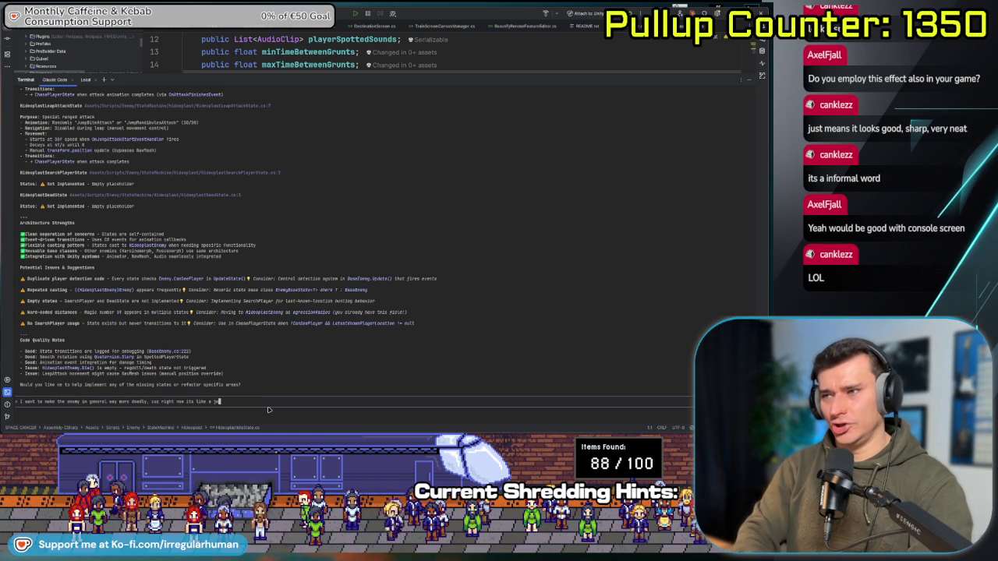
text(ke. The reaction t)
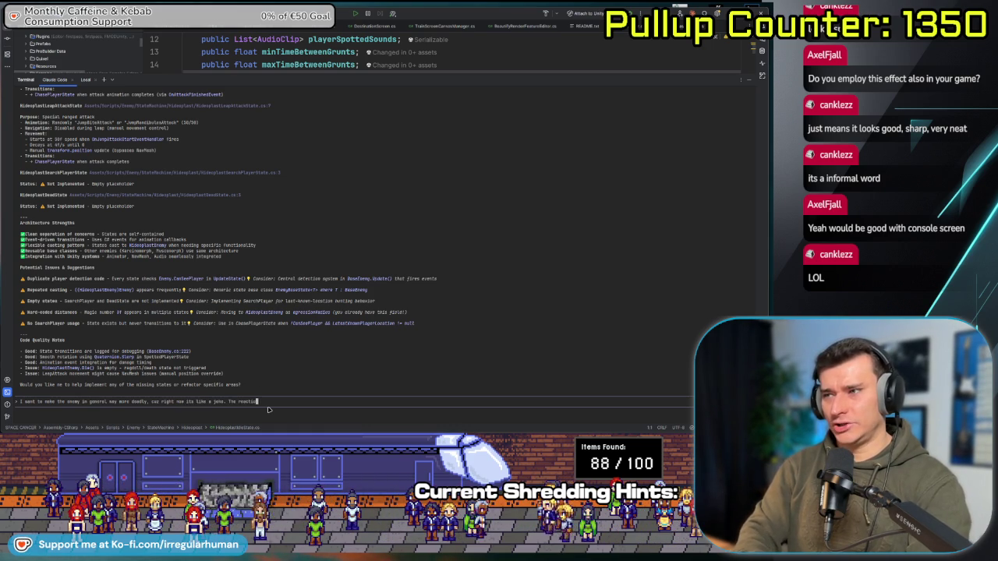
text(imes are way rt)
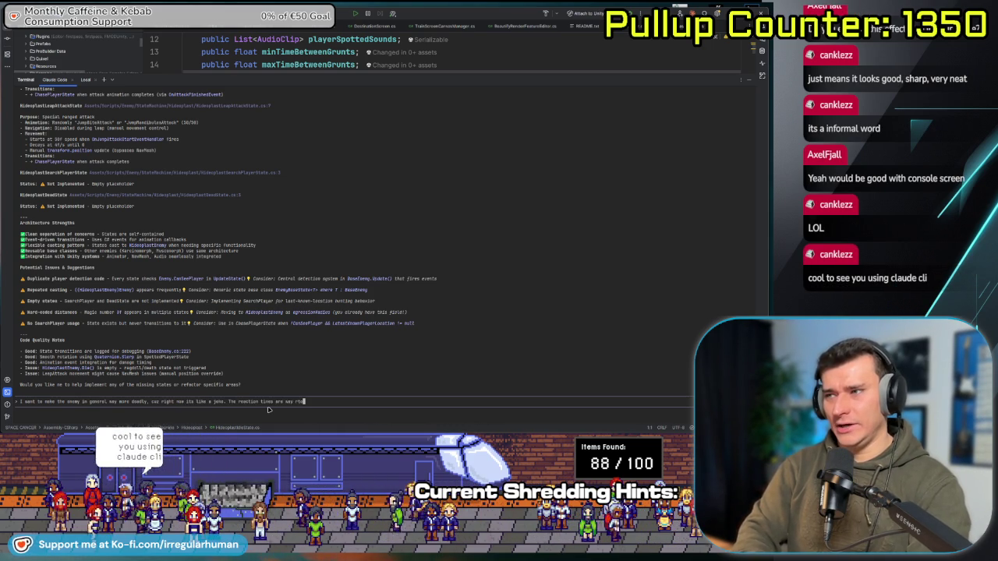
key(BackSpace)
text(ting perform)
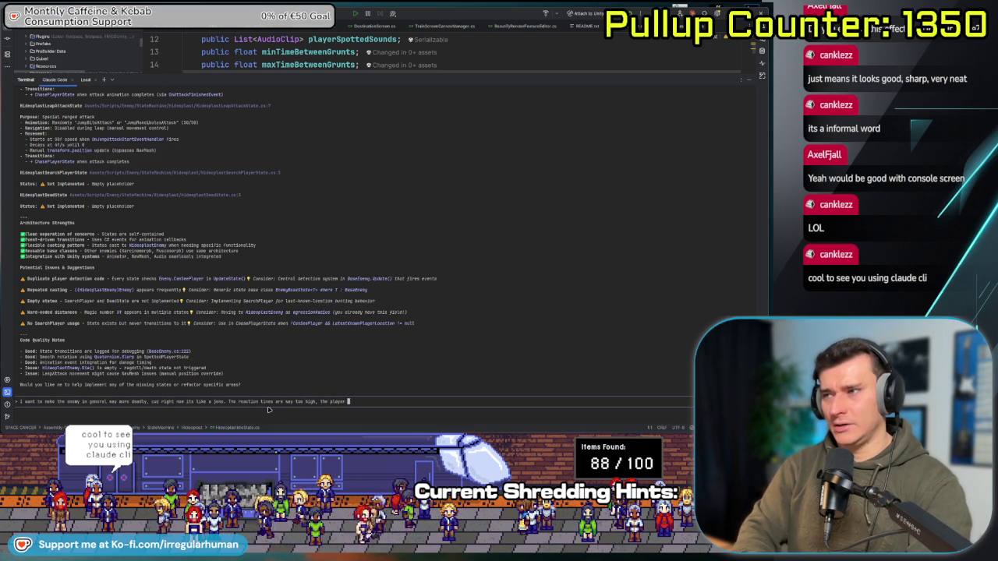
text(s poorly, )
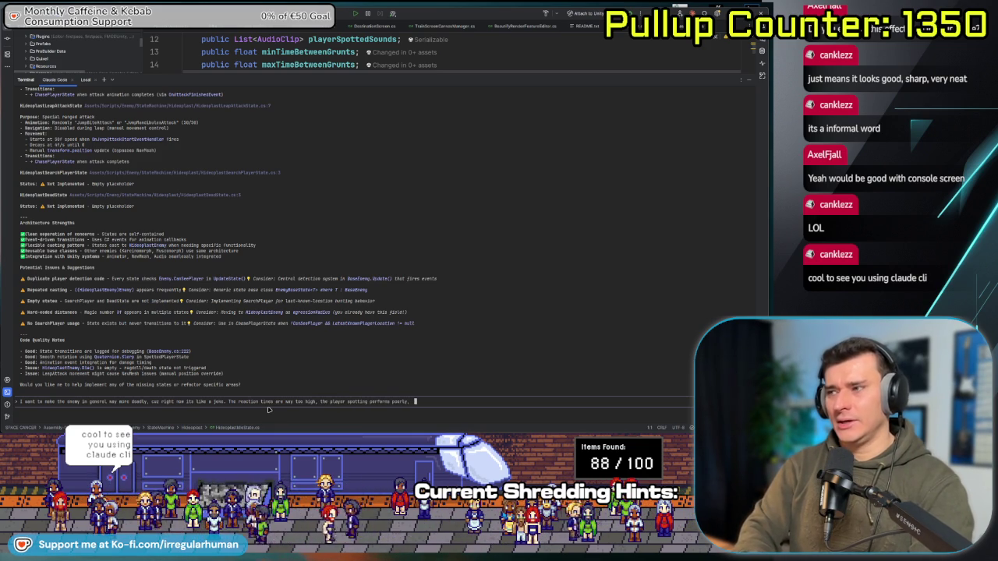
text(the at)
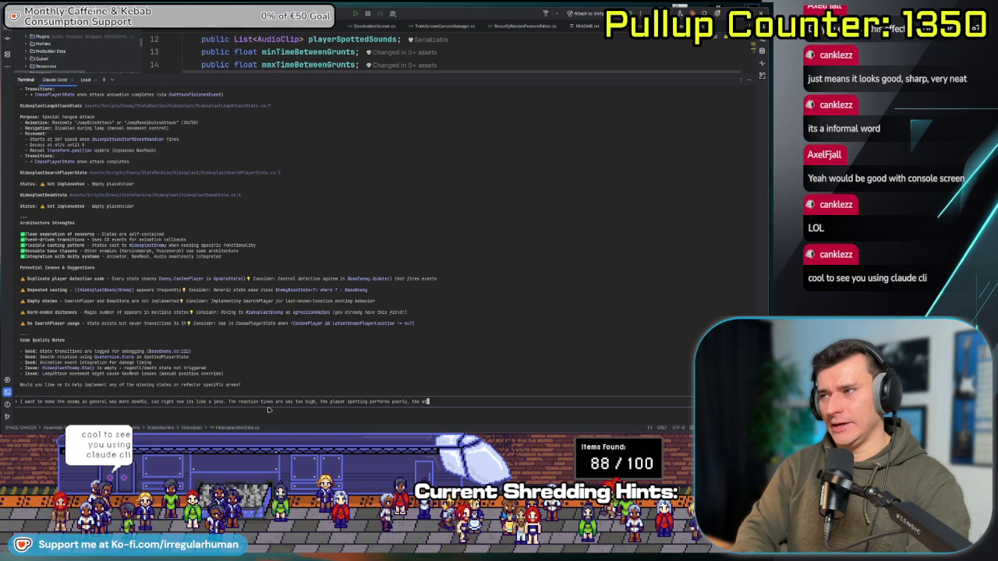
text(tacks a)
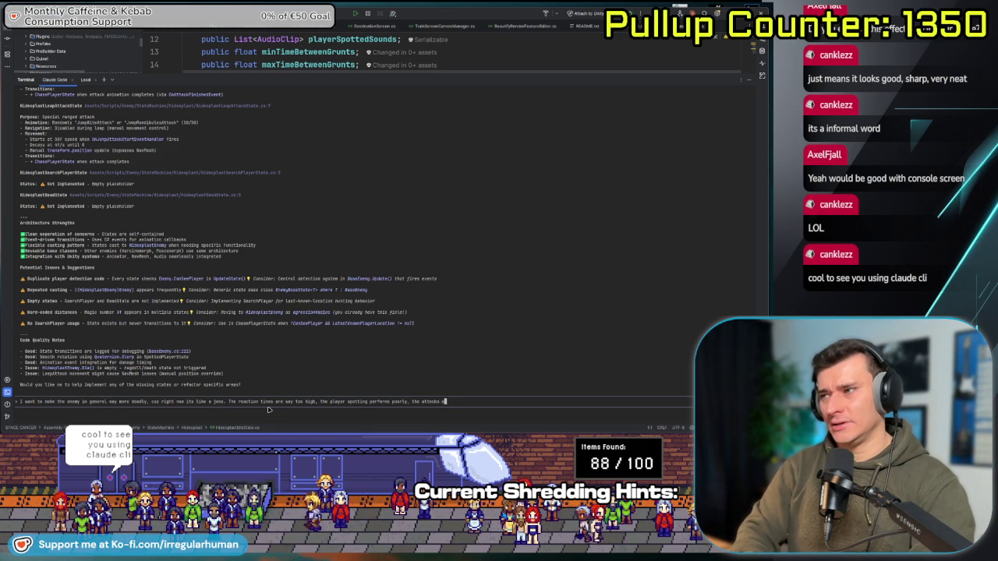
text(re not deadly etc. etc. Ca)
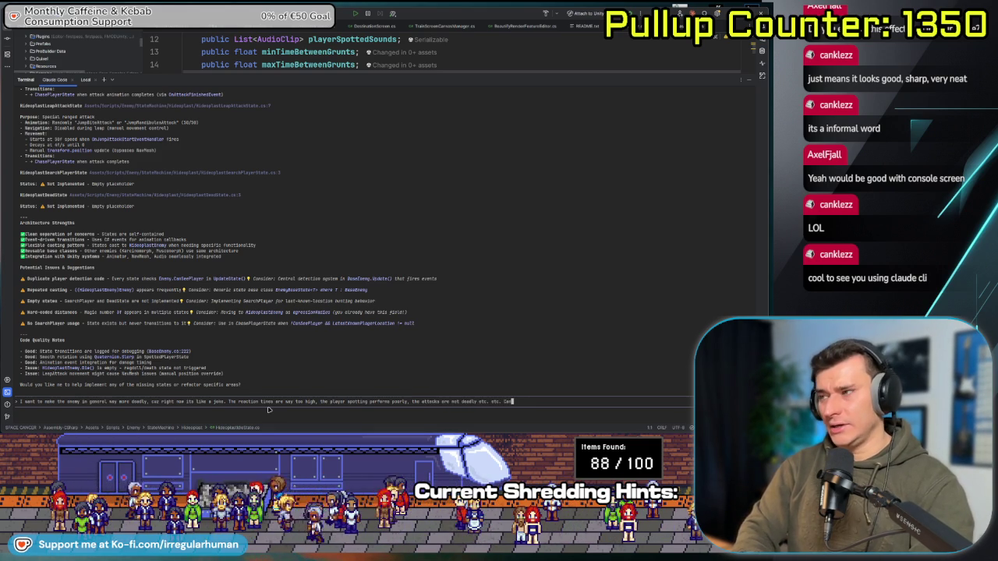
text(n you change it so)
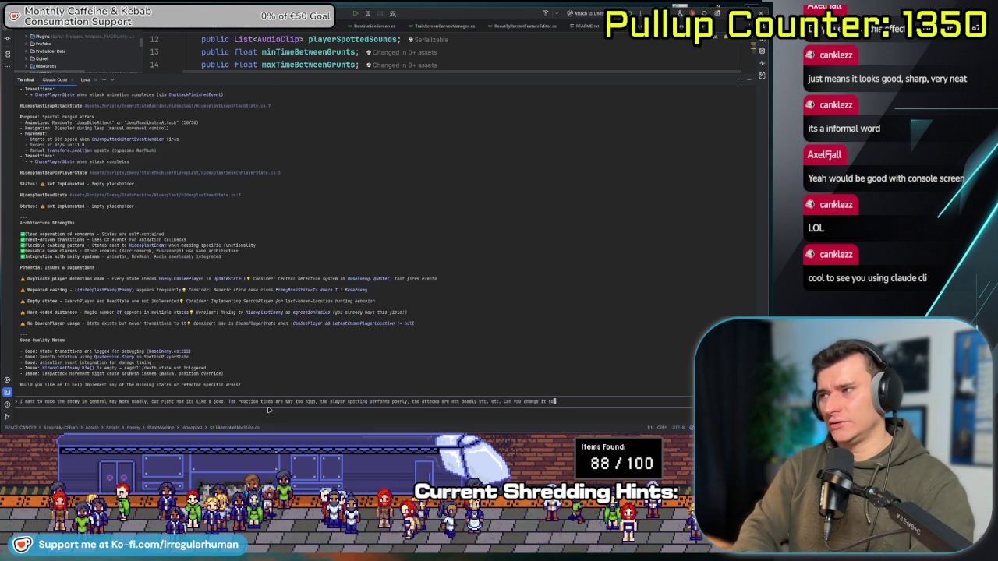
text(h)
key(BackSpace)
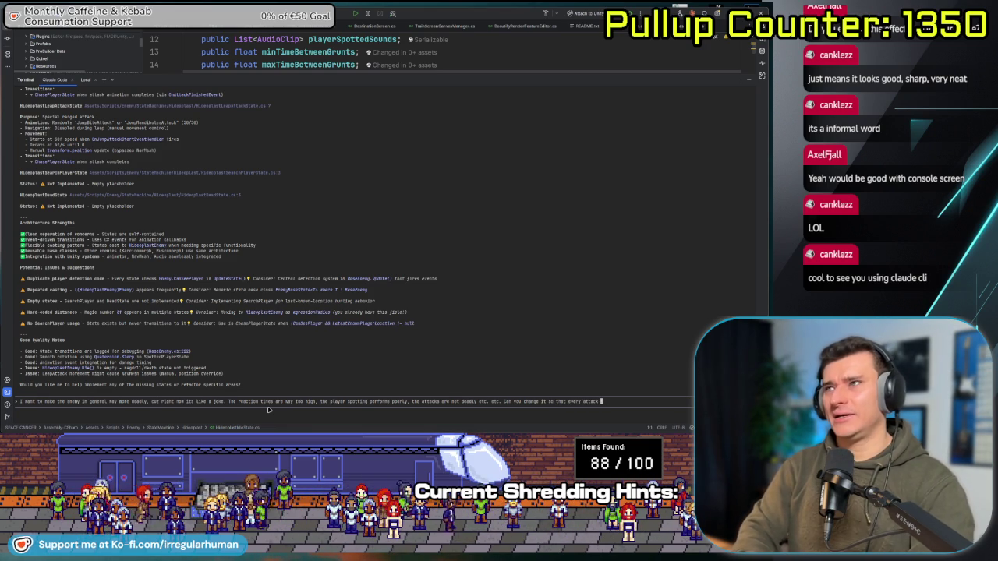
text(is a leap attack)
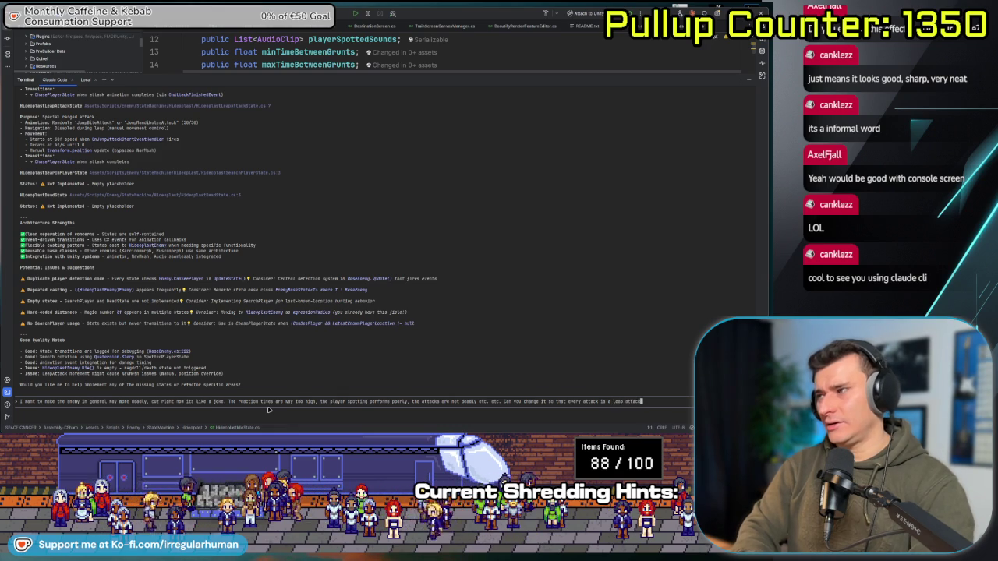
text(, the yelling is fast)
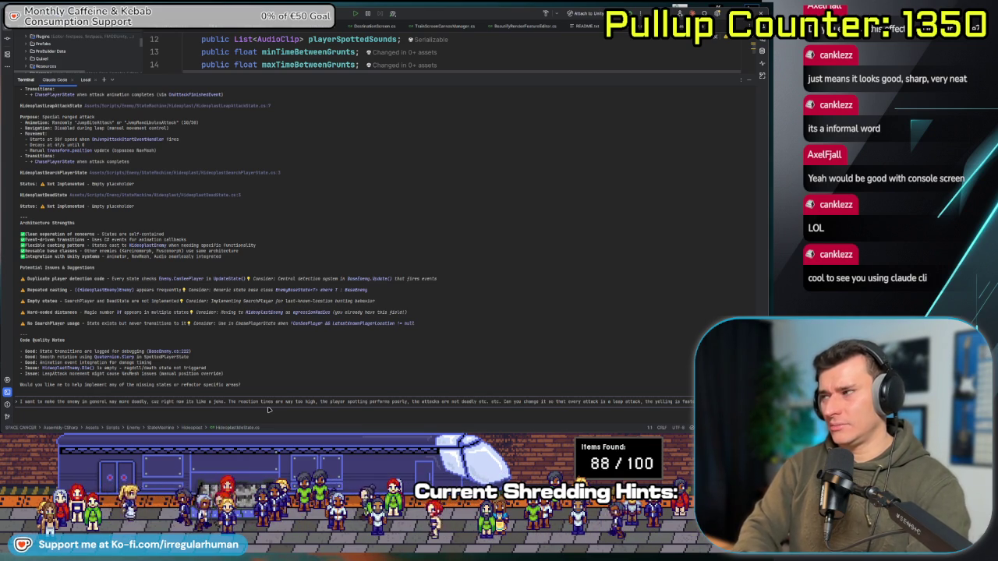
text(player-chasing feels very sl)
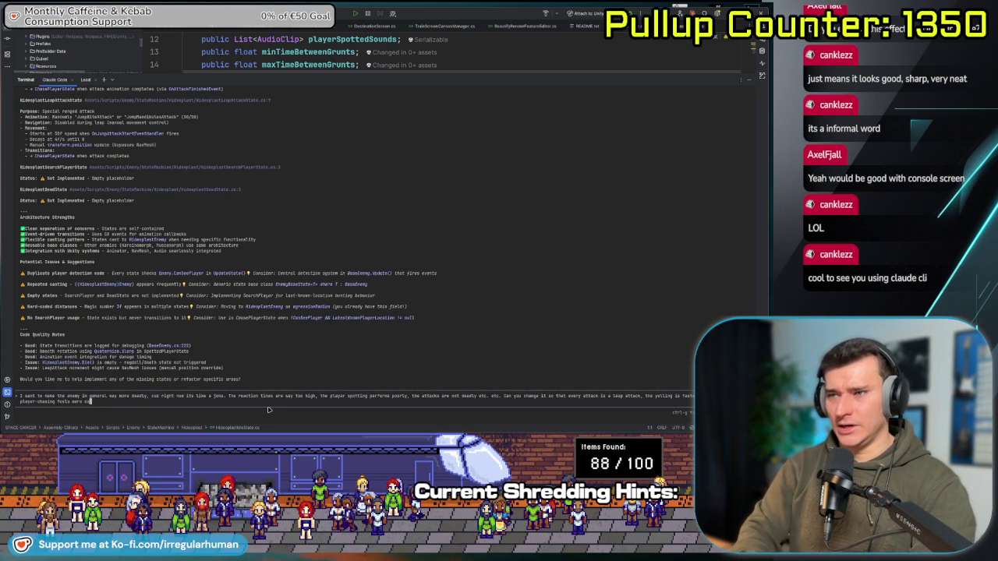
key(Return)
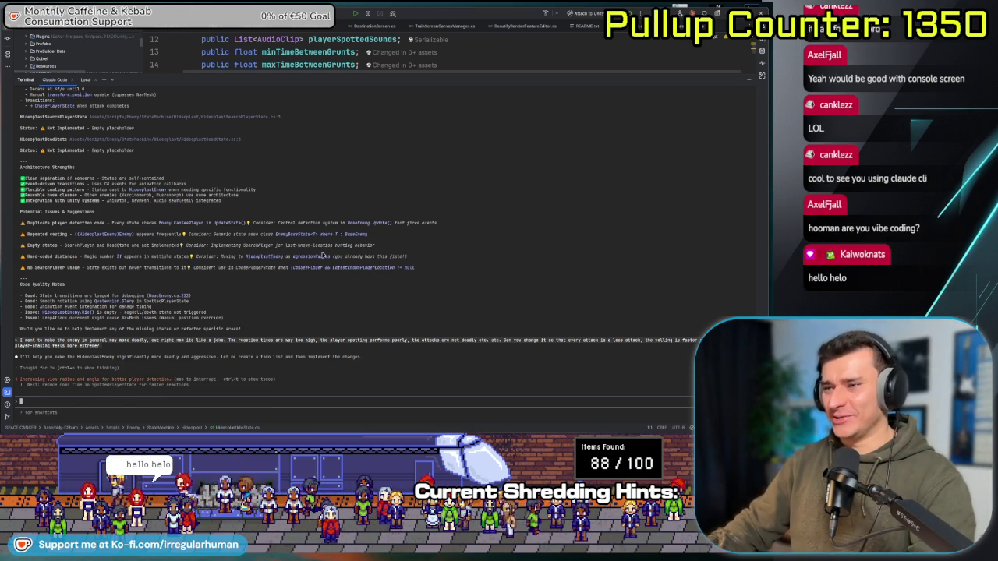
Bring up Claude's HideoplastEnemy.cs diff raising chasingMovementSpeed from 10f to 20f.
drag(379, 72, 380, 221)
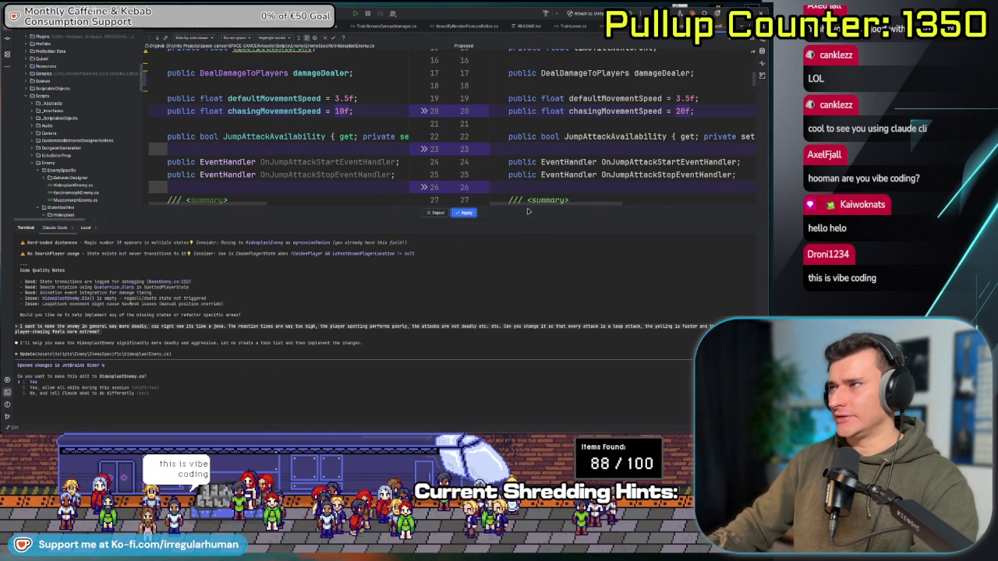
Review the diff, including agressionRadius 2f to 5f, and apply it to HideoplastEnemy.cs.
drag(527, 221, 512, 324)
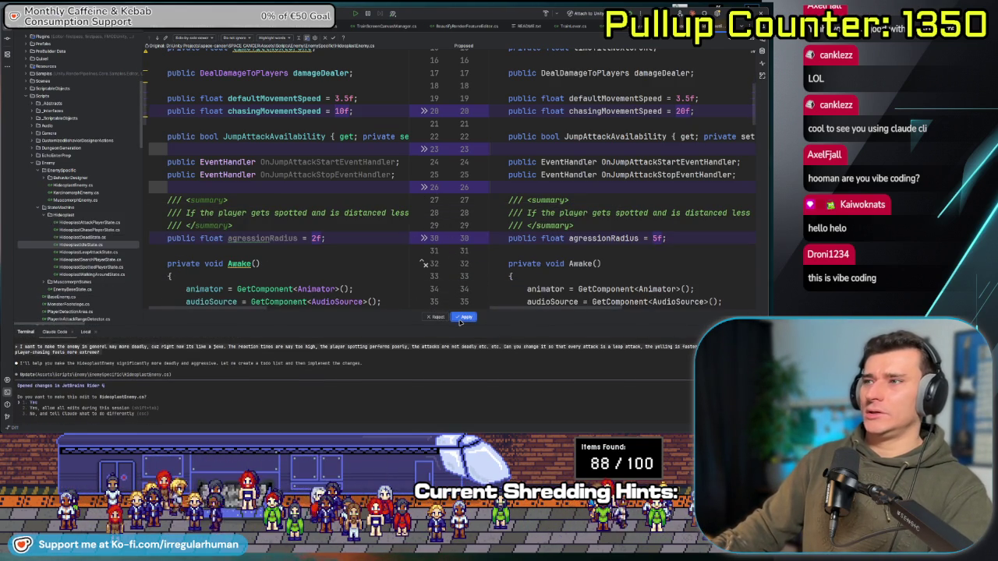
drag(541, 311, 537, 310)
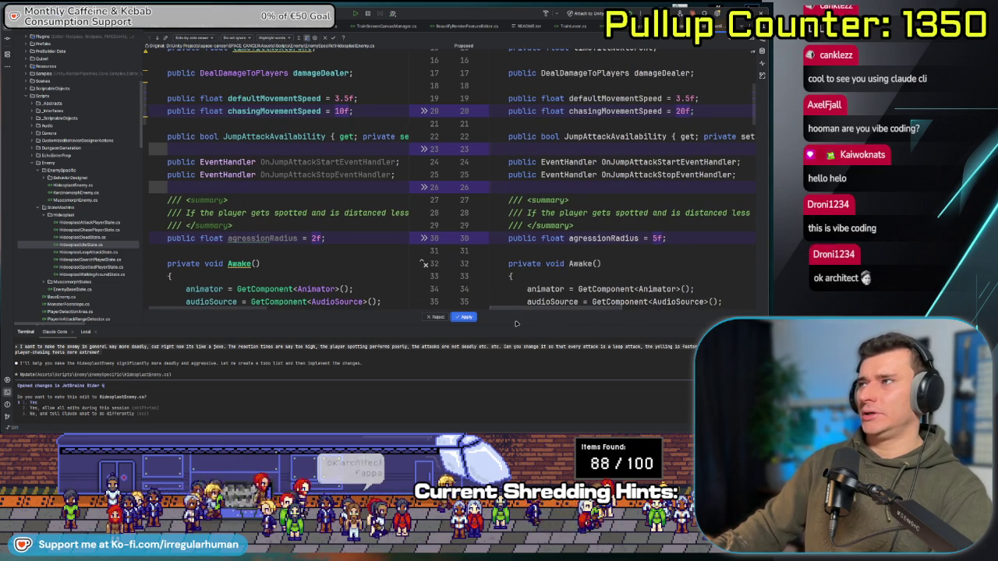
scroll(498, 304, right, 3)
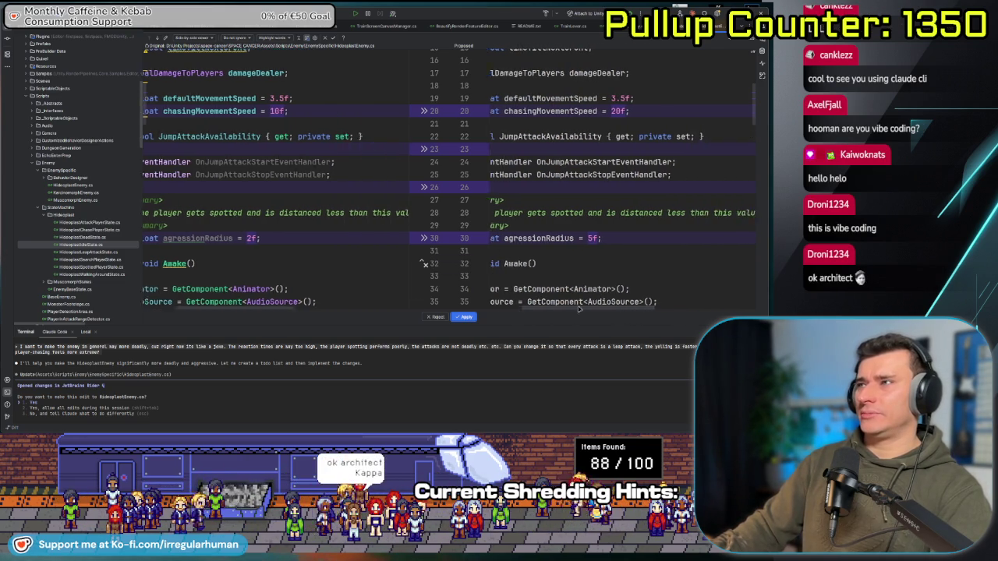
scroll(498, 301, left, 3)
scroll(497, 301, right, 5)
scroll(498, 301, left, 5)
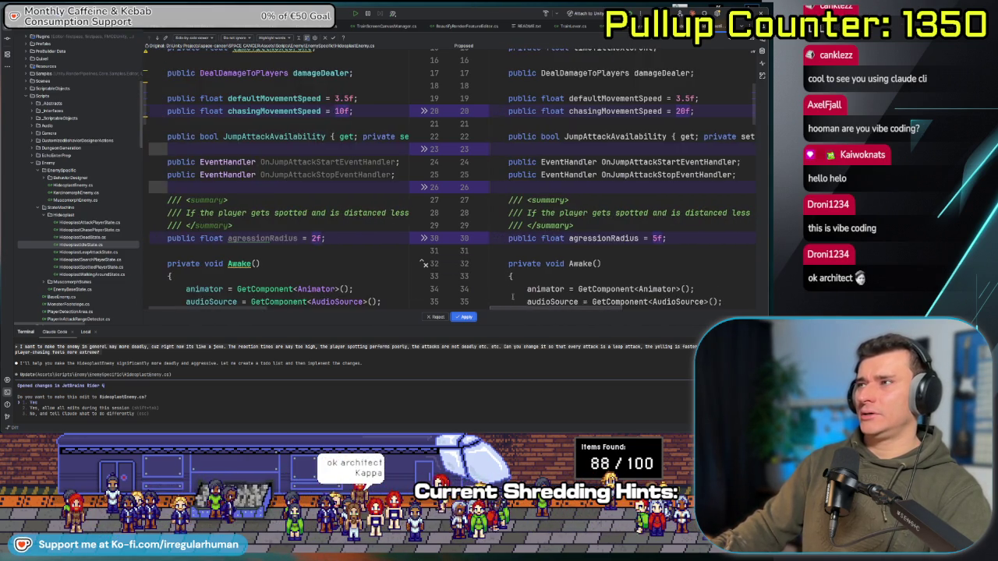
scroll(541, 263, down, 5)
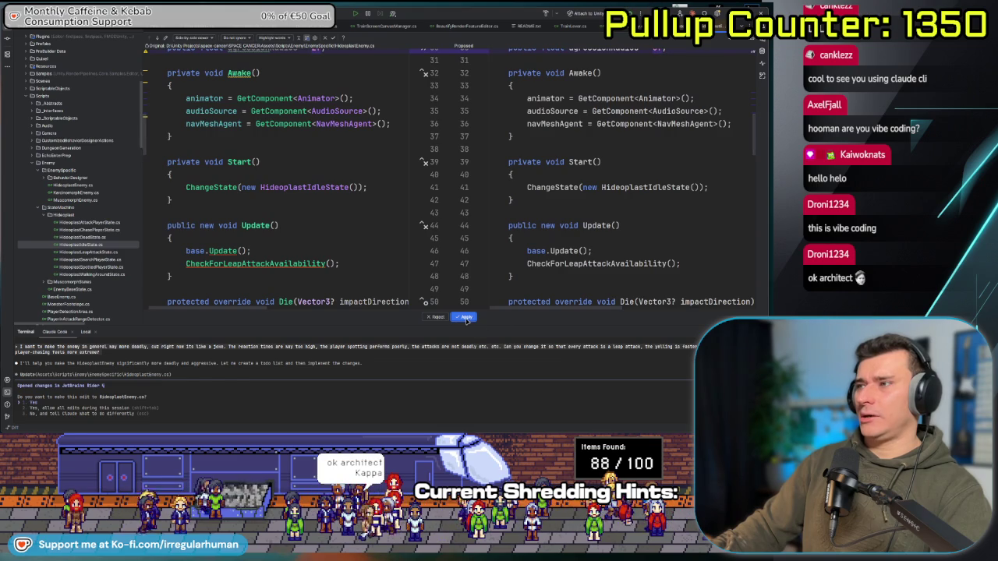
click(466, 316)
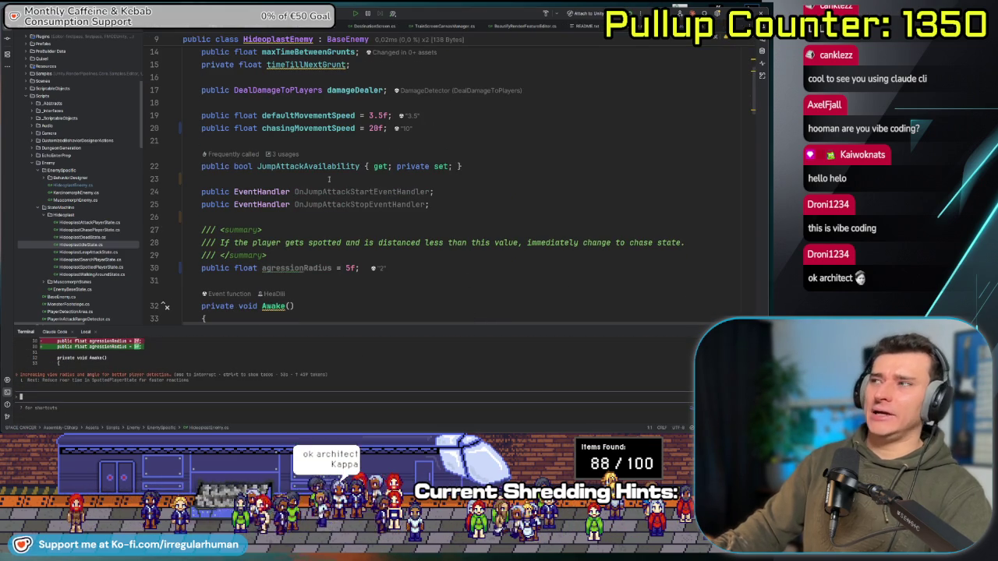